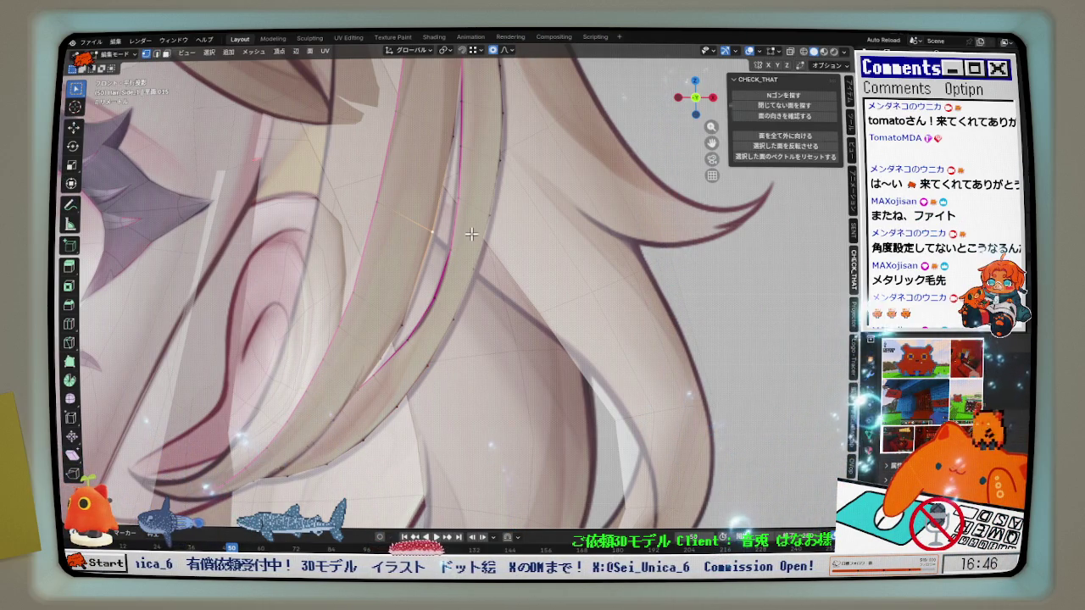
# Shift the back hair strand's vertices along X with proportional editing to follow the reference.
pyautogui.press('g')
pyautogui.press('x')
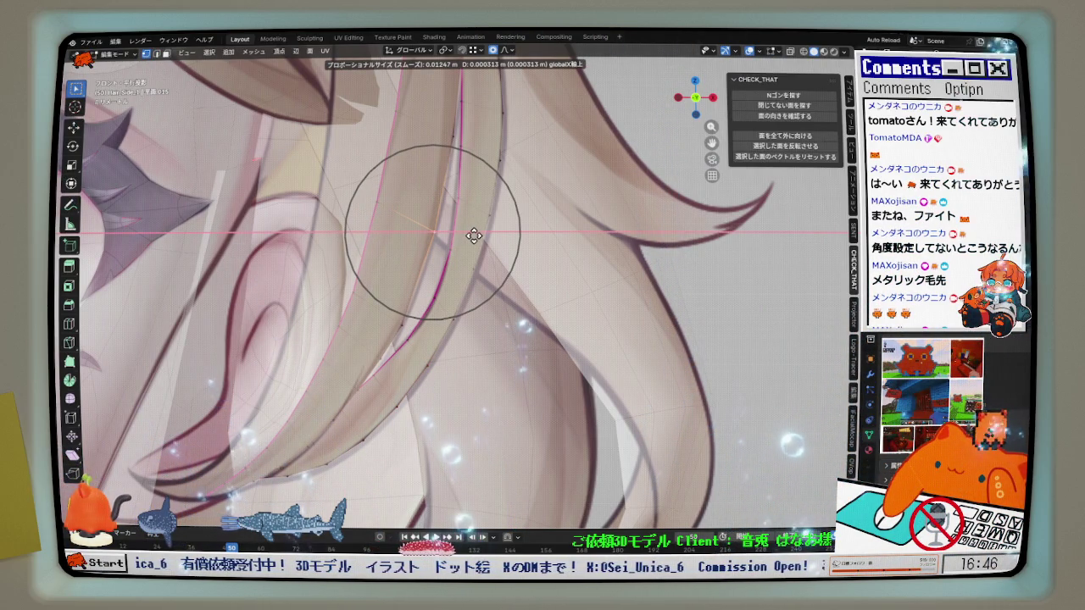
pyautogui.click(474, 235)
# Add a centered edge loop running along the hair strand.
pyautogui.moveTo(462, 246)
pyautogui.keyDown('shift'); pyautogui.mouseDown(button='middle')
pyautogui.moveTo(450, 290)
pyautogui.moveTo(412, 305)
pyautogui.mouseUp(button='middle'); pyautogui.keyUp('shift')
pyautogui.hotkey('ctrl', 'r')
pyautogui.click(413, 309)
pyautogui.rightClick(414, 310)
pyautogui.scroll(-1, 408, 308)
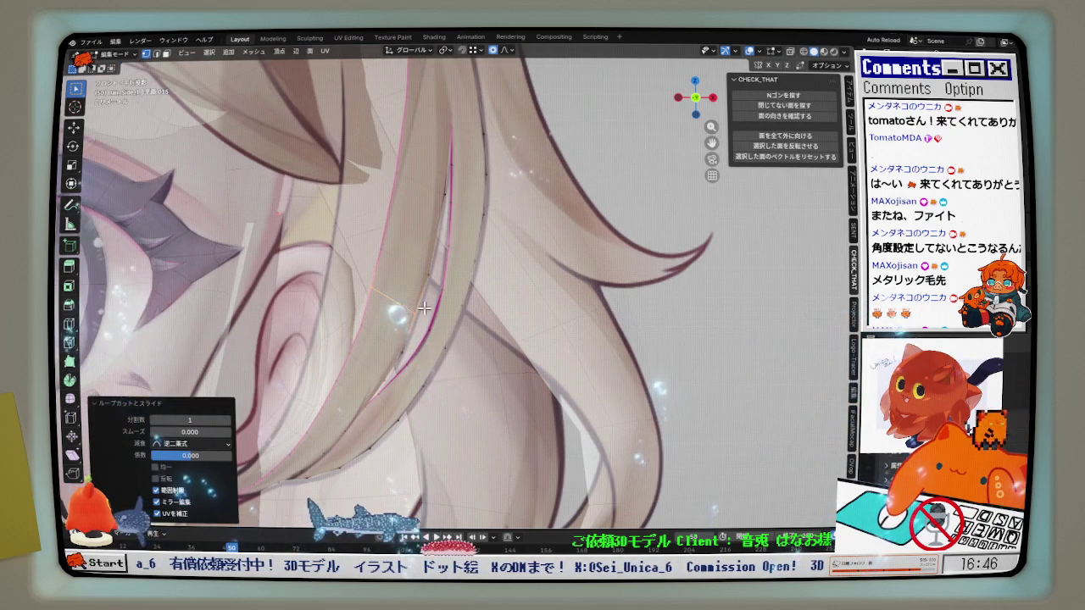
pyautogui.scroll(-1, 422, 315)
pyautogui.scroll(-1, 420, 296)
pyautogui.scroll(-1, 419, 279)
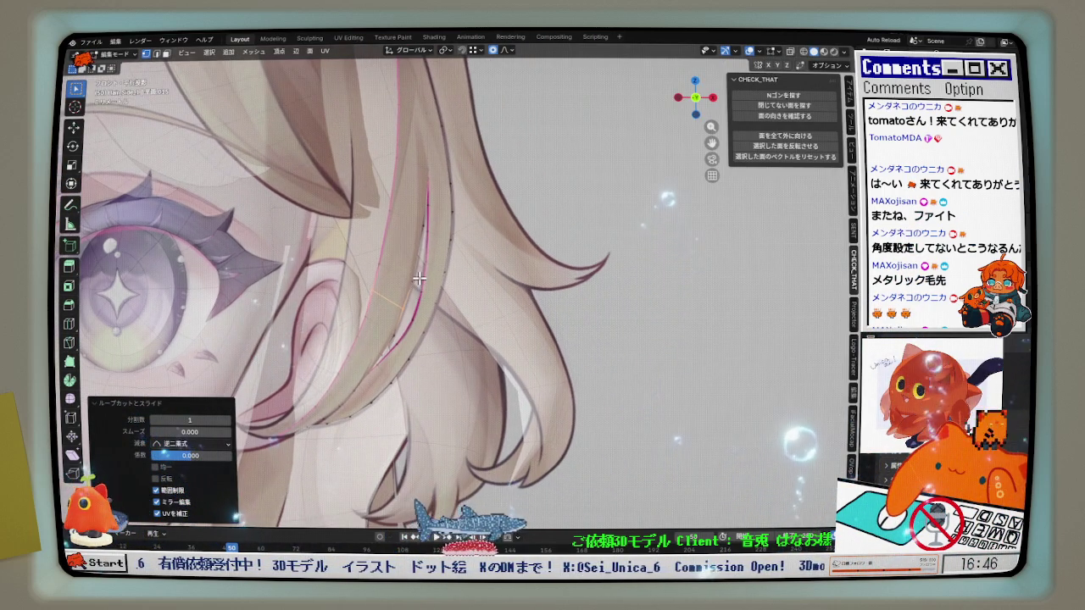
# Fatten the strand outward by 0.000326 m with Shrink/Fatten.
pyautogui.scroll(1, 418, 280)
pyautogui.scroll(1, 415, 296)
pyautogui.scroll(1, 410, 330)
pyautogui.hotkey('alt', 's')
pyautogui.scroll(2, 411, 331)
pyautogui.click(413, 330)
pyautogui.scroll(-2, 407, 321)
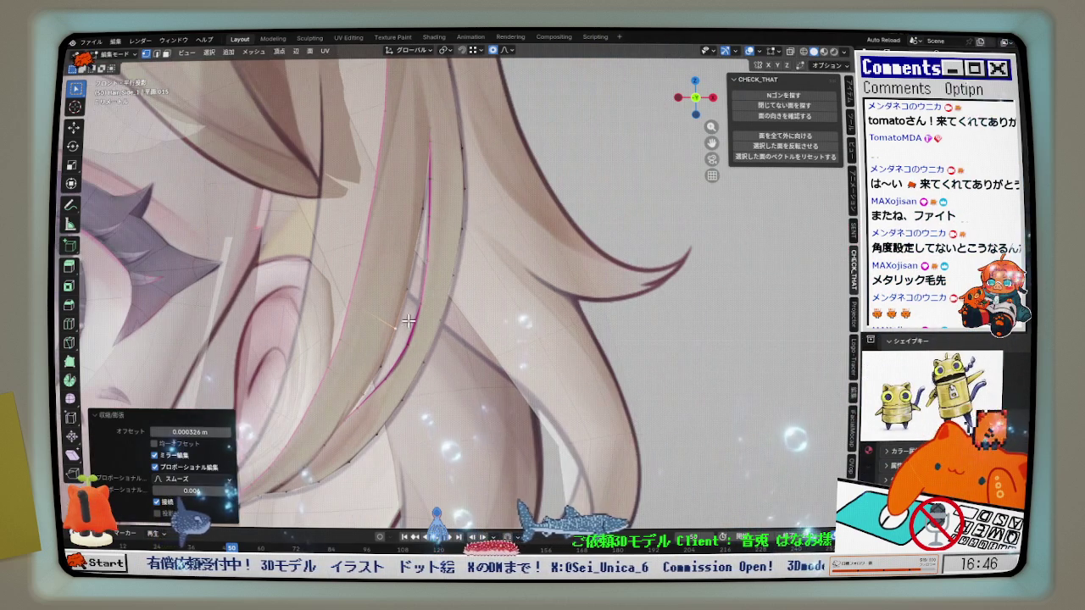
pyautogui.moveTo(366, 294)
pyautogui.mouseDown(button='middle')
pyautogui.moveTo(301, 279)
pyautogui.moveTo(344, 262)
pyautogui.mouseUp(button='middle')
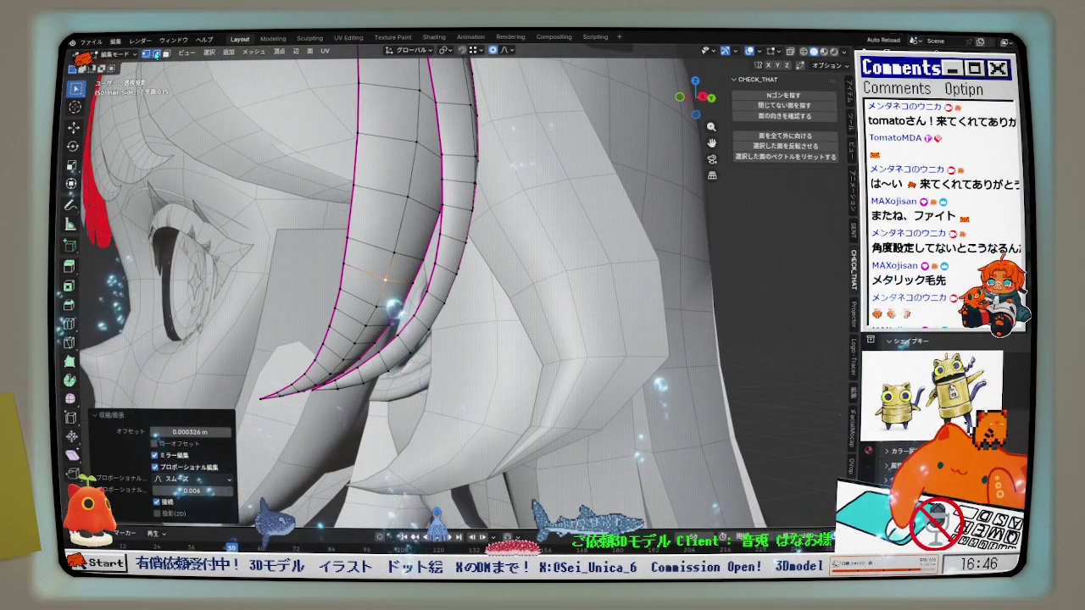
# In edge select and the right side view, trial a Relax on a strand edge path, then undo it.
pyautogui.press('2')
pyautogui.click(703, 97)
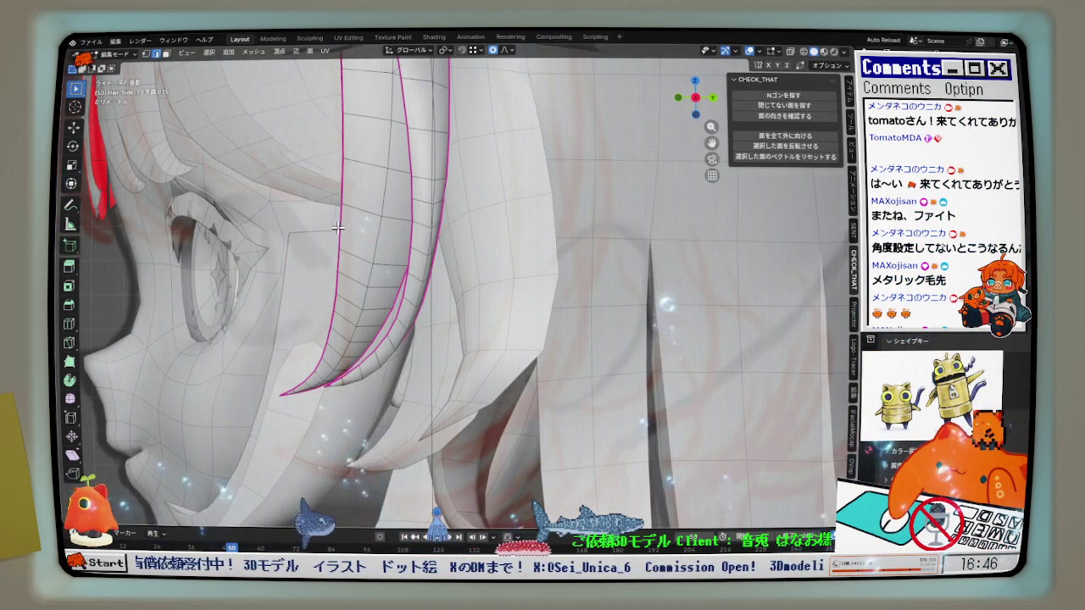
pyautogui.scroll(2, 338, 226)
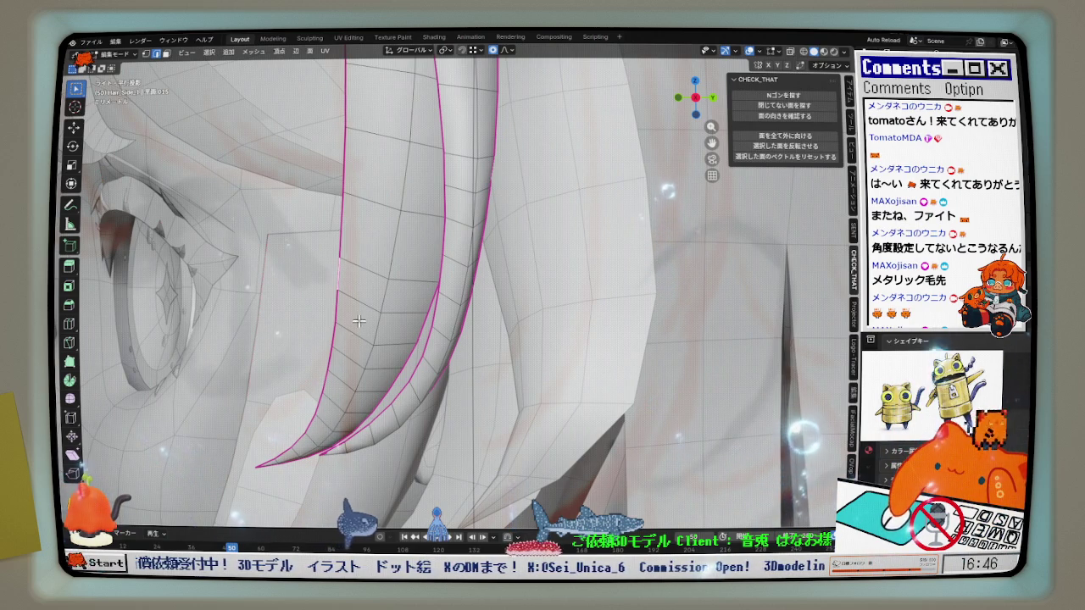
pyautogui.keyDown('ctrl'); pyautogui.click(426, 350); pyautogui.keyUp('ctrl')
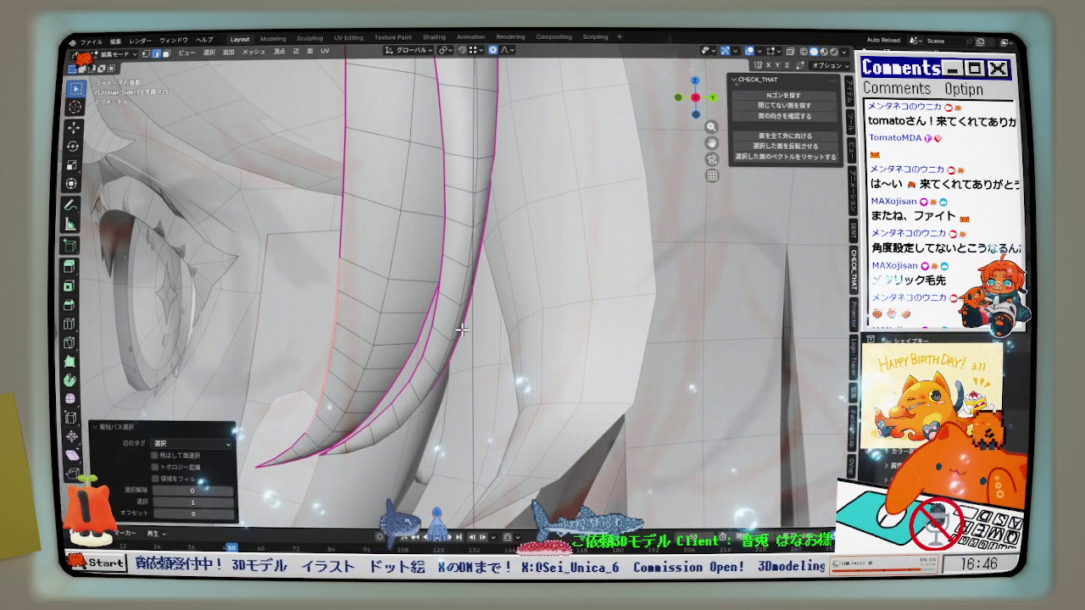
pyautogui.press('q')
pyautogui.click(461, 329)
pyautogui.hotkey('ctrl', 'z')
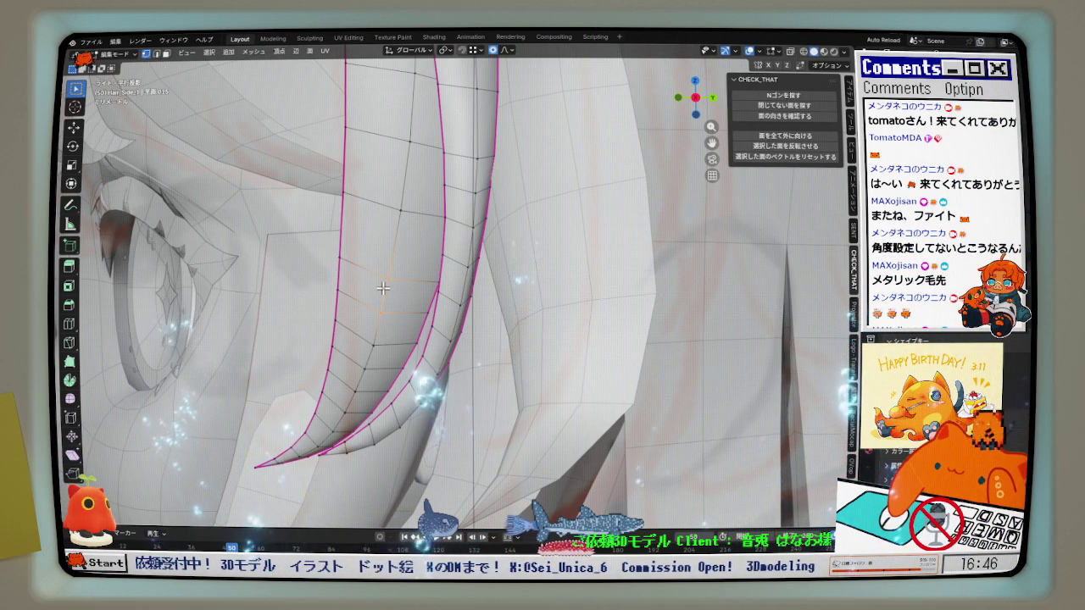
# Try moving and reselecting edge loops along the strand, undoing the move.
pyautogui.press('g')
pyautogui.click(411, 329)
pyautogui.hotkey('ctrl', 'z')
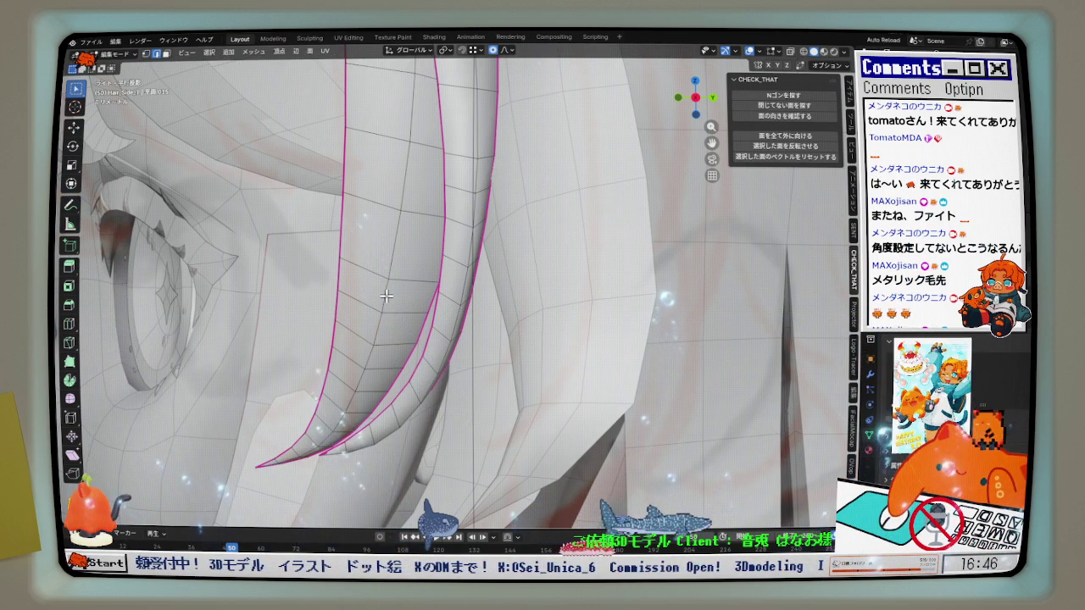
pyautogui.keyDown('alt'); pyautogui.click(326, 437); pyautogui.keyUp('alt')
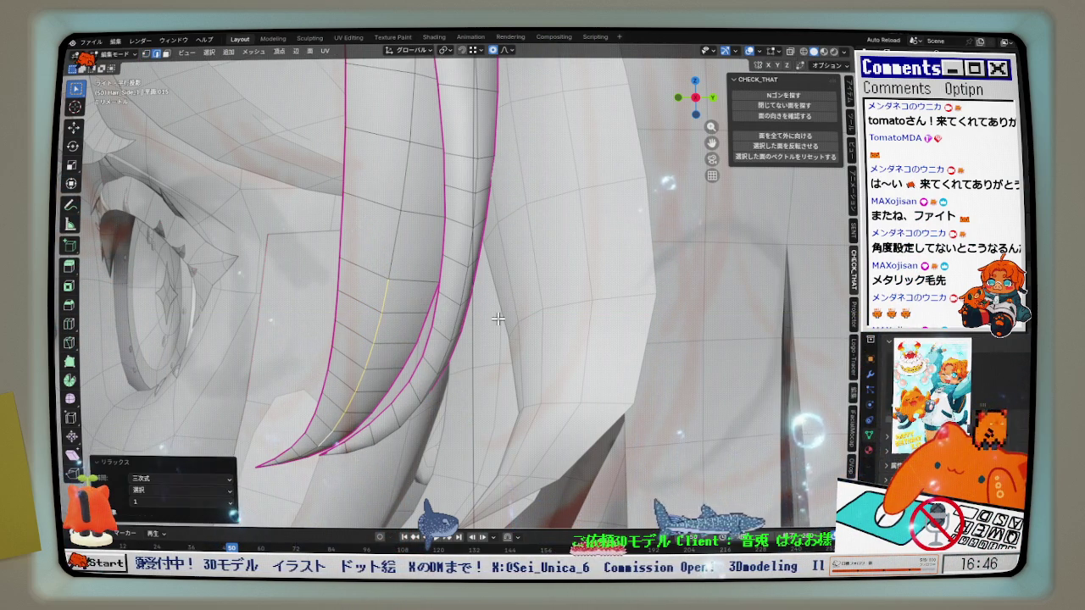
pyautogui.click(432, 300)
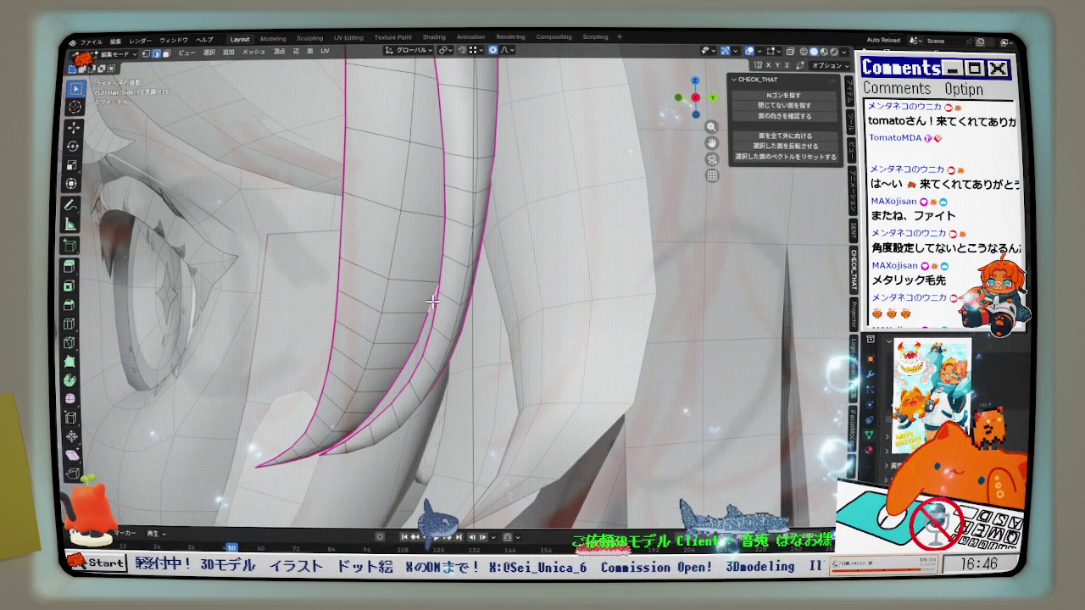
pyautogui.keyDown('alt'); pyautogui.click(350, 432); pyautogui.keyUp('alt')
pyautogui.scroll(-1, 438, 360)
pyautogui.scroll(-1, 438, 359)
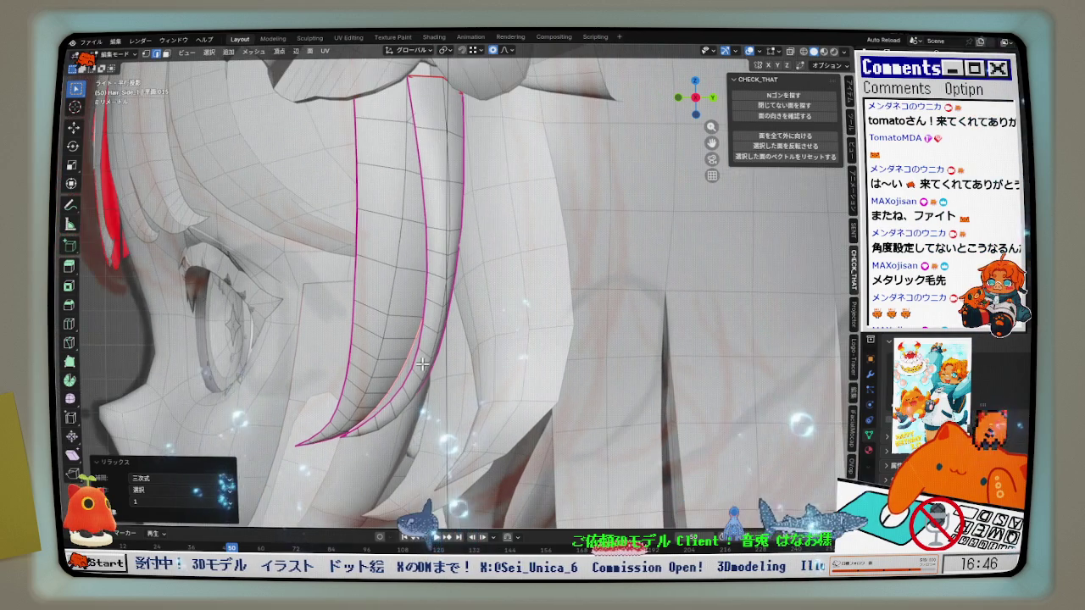
# Select shortest edge paths along the strand and relax each with LoopTools.
pyautogui.click(425, 190)
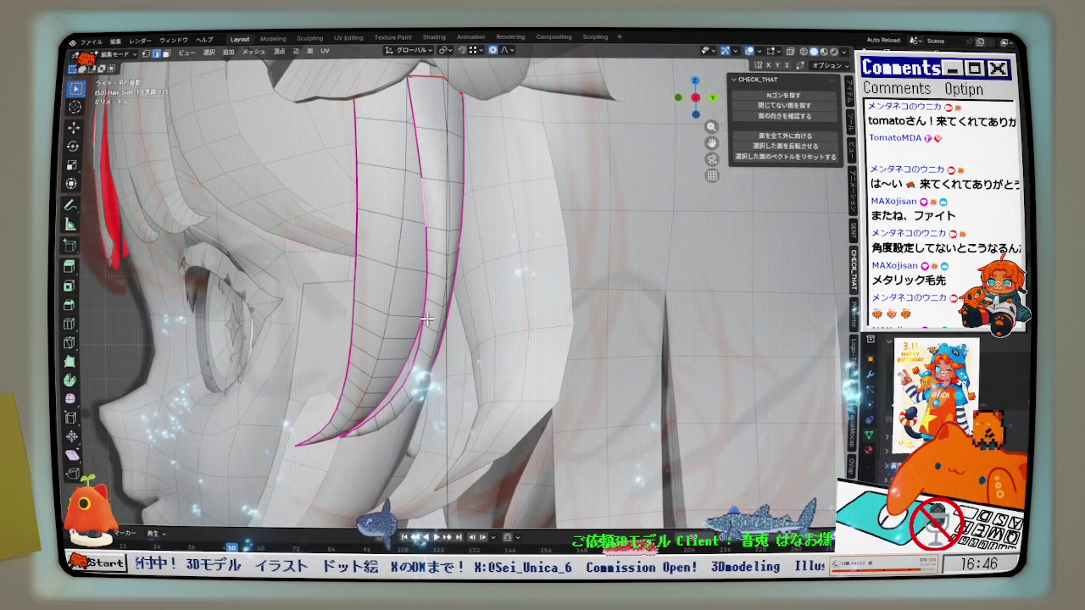
pyautogui.keyDown('ctrl'); pyautogui.click(424, 373); pyautogui.keyUp('ctrl')
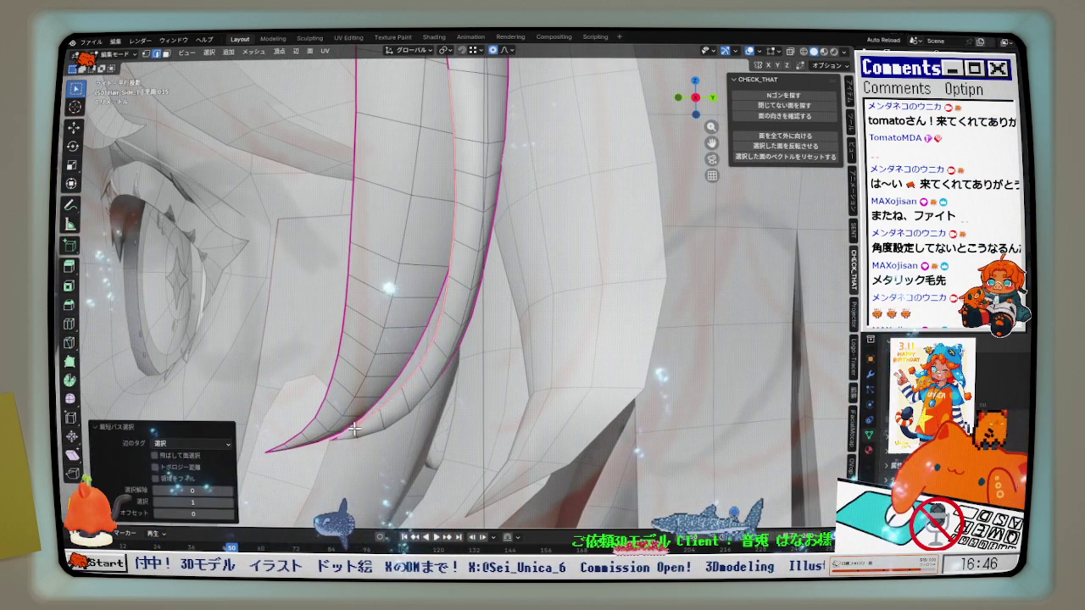
pyautogui.press('q')
pyautogui.click(497, 318)
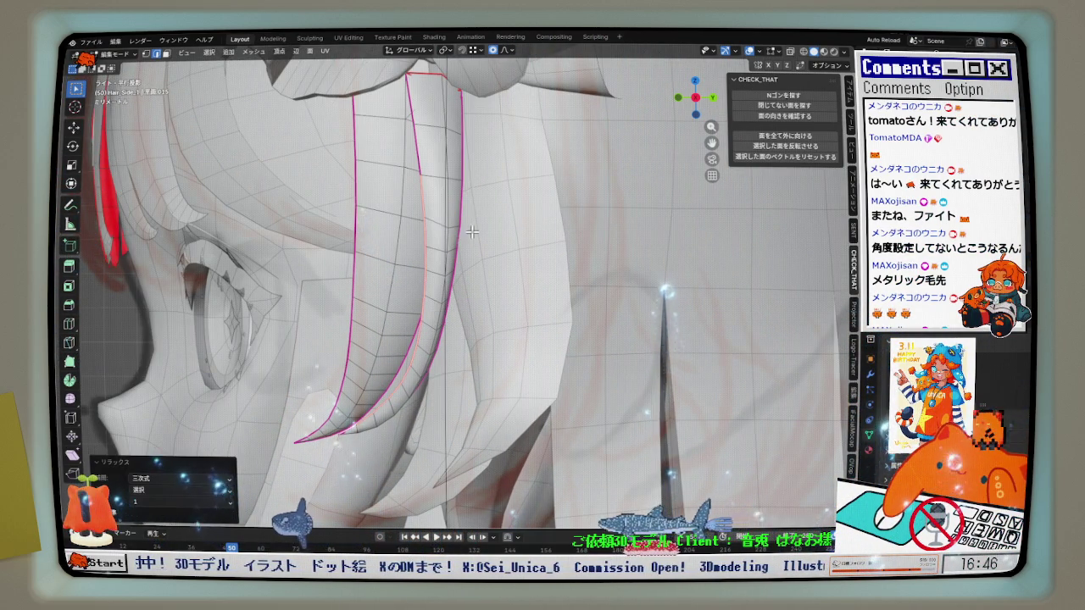
pyautogui.scroll(2, 355, 458)
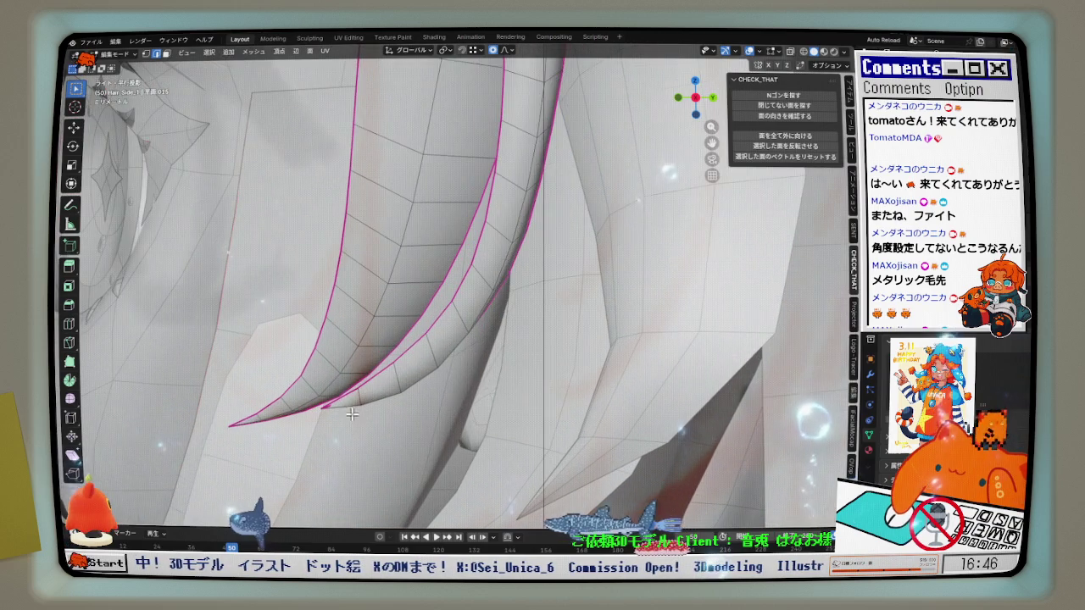
pyautogui.keyDown('ctrl'); pyautogui.click(373, 399); pyautogui.keyUp('ctrl')
pyautogui.press('q')
pyautogui.click(534, 320)
# Relax another edge path, then repeat Relax twice in right view with cubic interpolation, 1 iteration.
pyautogui.scroll(-3, 551, 327)
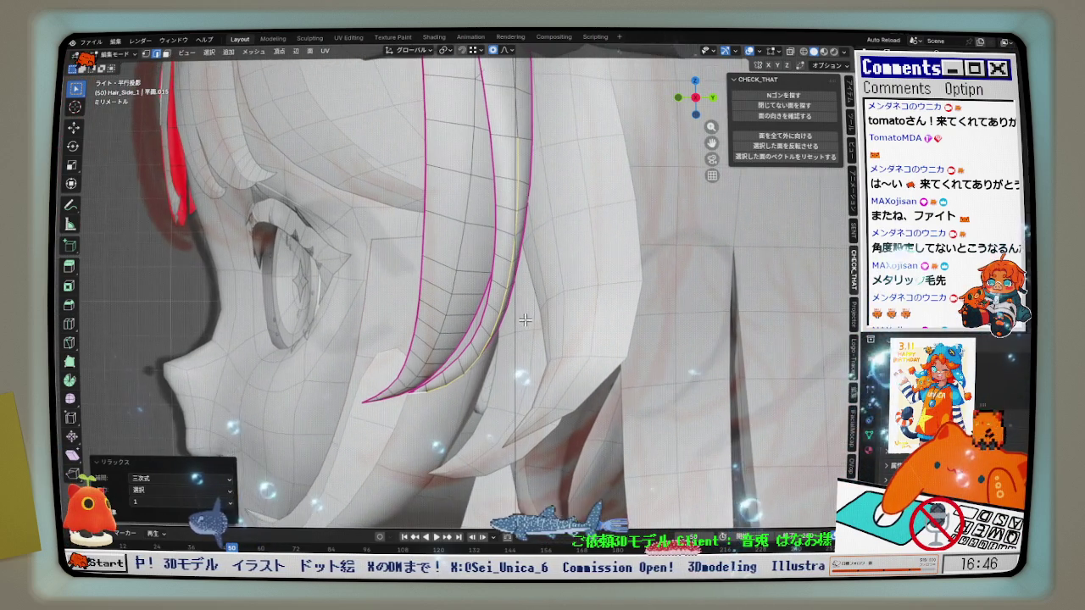
pyautogui.moveTo(551, 326)
pyautogui.mouseDown(button='middle')
pyautogui.moveTo(479, 355)
pyautogui.moveTo(407, 328)
pyautogui.mouseUp(button='middle')
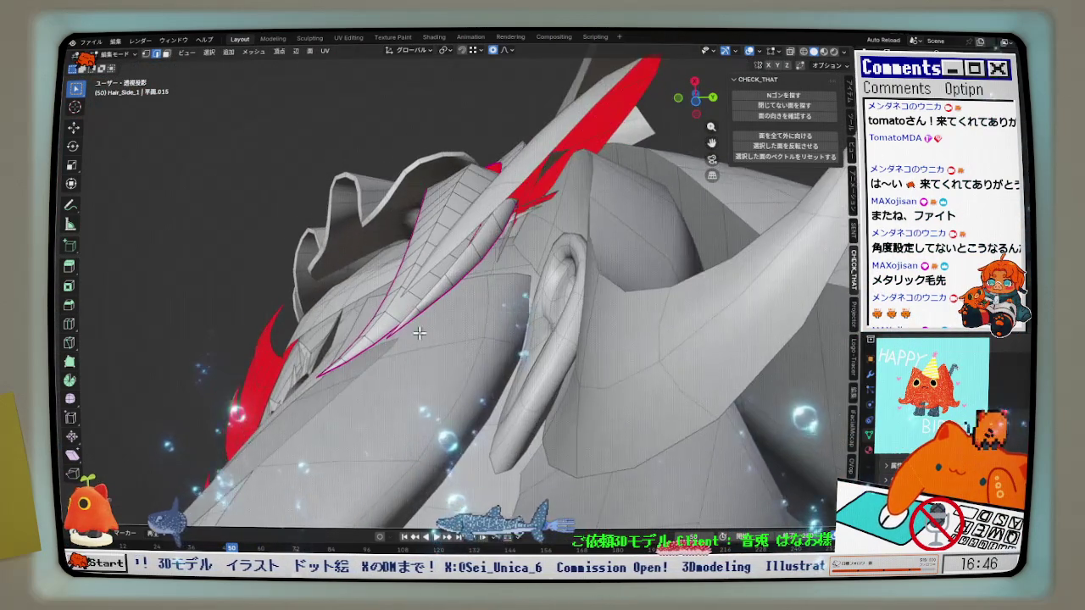
pyautogui.keyDown('ctrl'); pyautogui.click(407, 327); pyautogui.keyUp('ctrl')
pyautogui.press('q')
pyautogui.click(541, 321)
pyautogui.moveTo(541, 321)
pyautogui.mouseDown(button='middle')
pyautogui.moveTo(443, 380)
pyautogui.moveTo(493, 413)
pyautogui.mouseUp(button='middle')
pyautogui.press('KP_3')
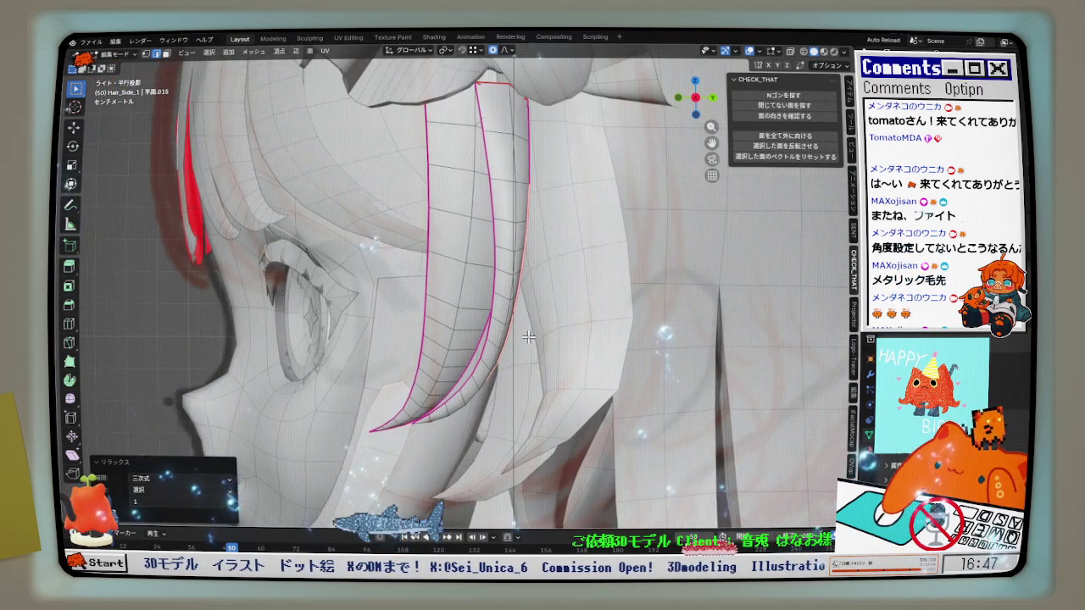
pyautogui.keyDown('shift'); pyautogui.moveTo(528, 337); pyautogui.dragTo(520, 280, button='middle'); pyautogui.keyUp('shift')
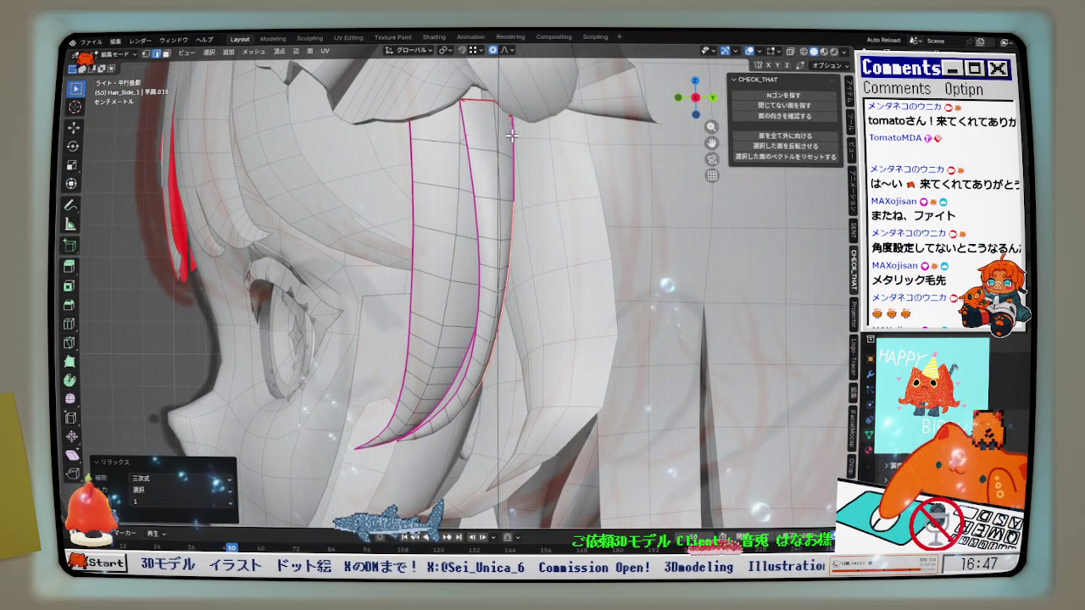
pyautogui.hotkey('shift', 'r')
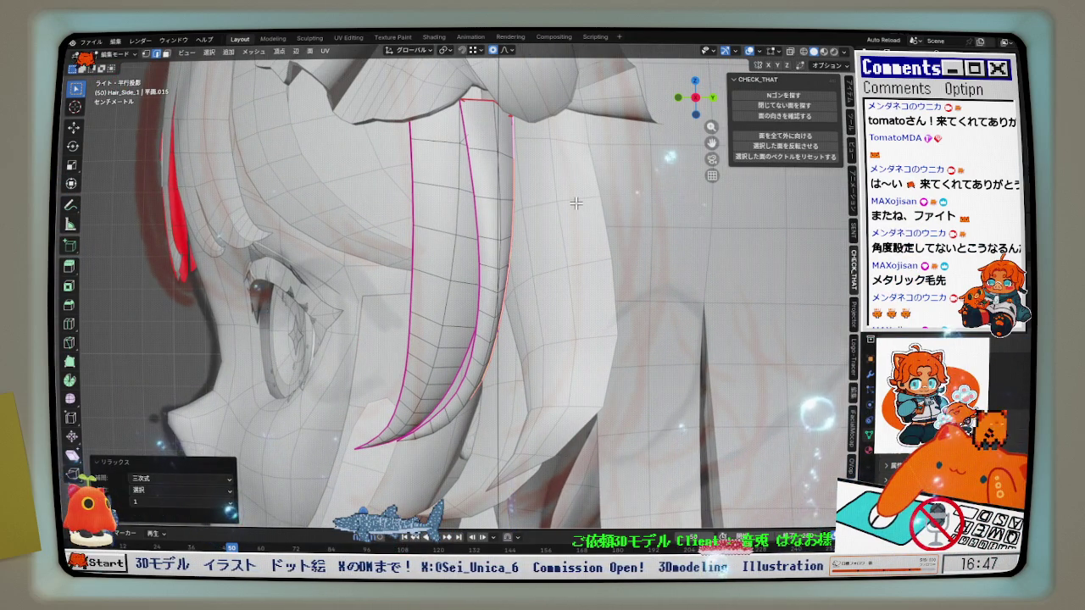
pyautogui.hotkey('shift', 'r')
pyautogui.moveTo(575, 203)
pyautogui.mouseDown(button='middle')
pyautogui.moveTo(632, 282)
pyautogui.moveTo(546, 318)
pyautogui.mouseUp(button='middle')
# In material preview from the front, move the strand's first vertices onto the reference lines.
pyautogui.press('z')
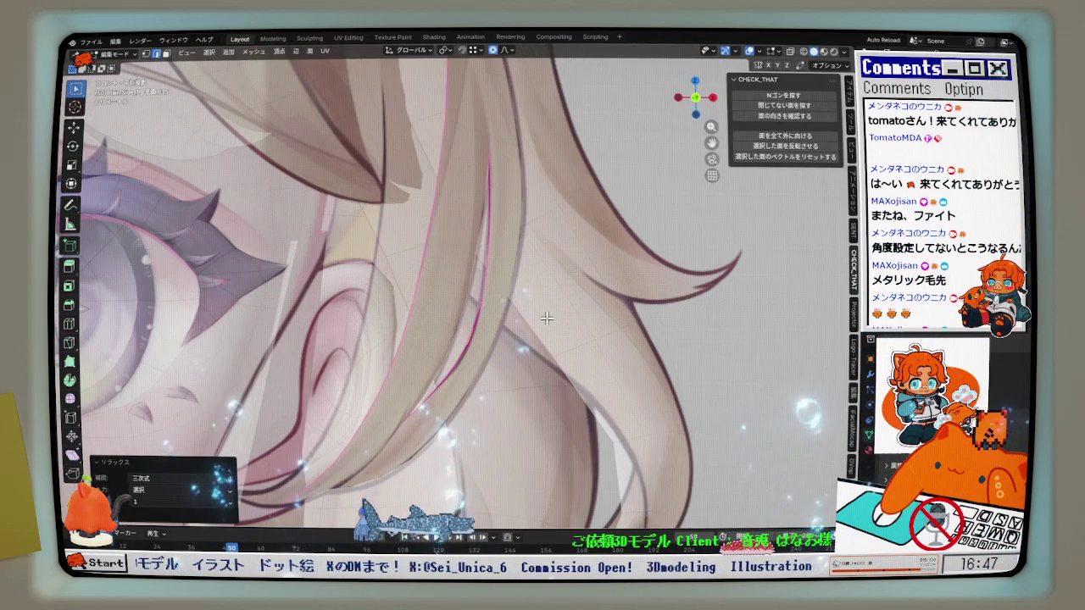
pyautogui.scroll(-2, 525, 325)
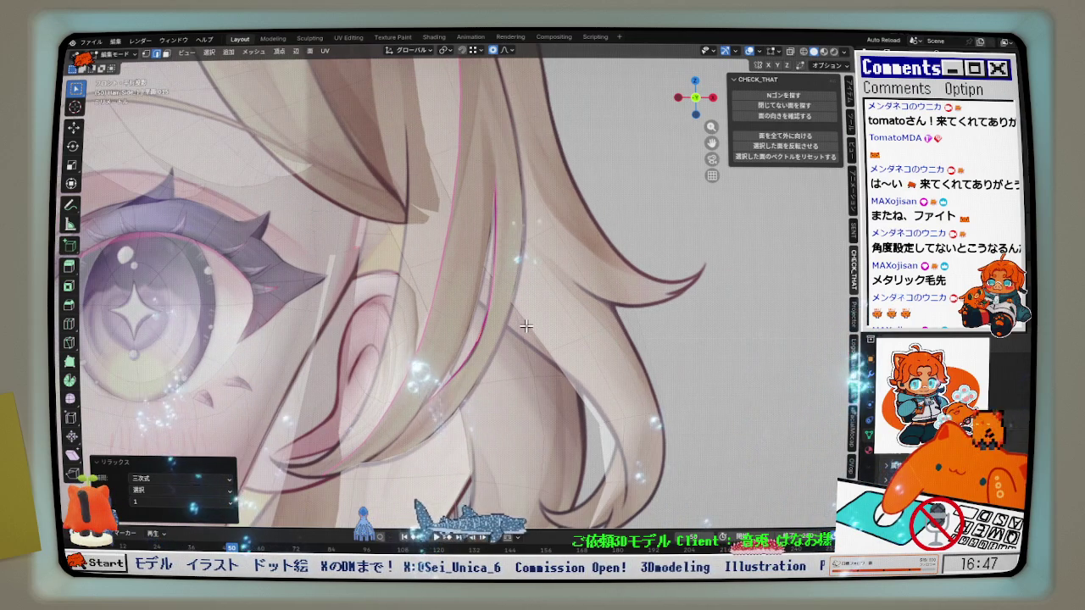
pyautogui.keyDown('alt'); pyautogui.moveTo(525, 325); pyautogui.dragTo(501, 262, button='middle'); pyautogui.keyUp('alt')
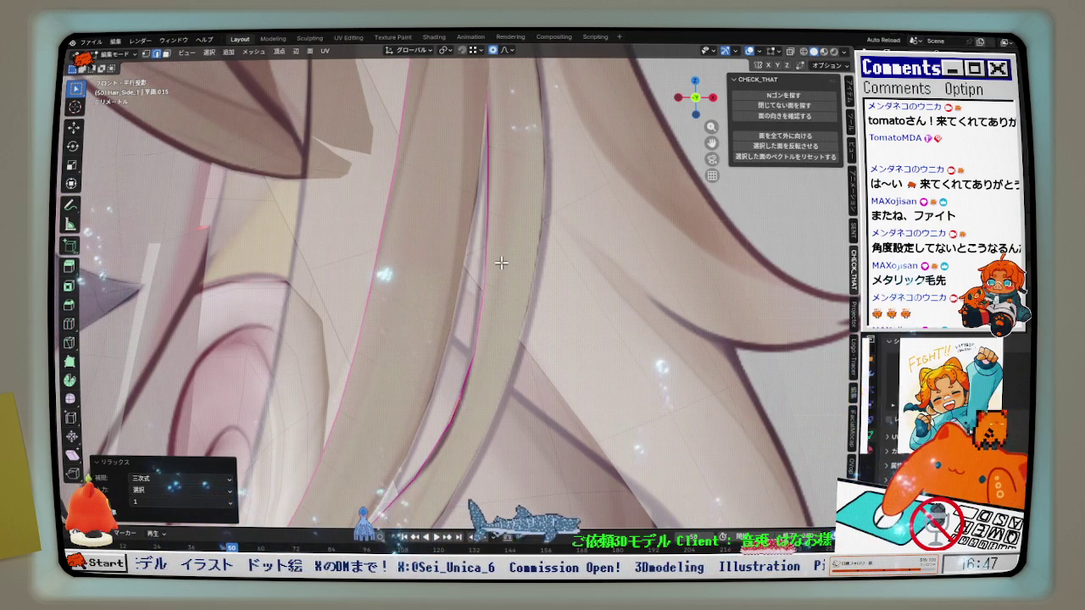
pyautogui.scroll(-2, 500, 263)
pyautogui.scroll(-1, 500, 263)
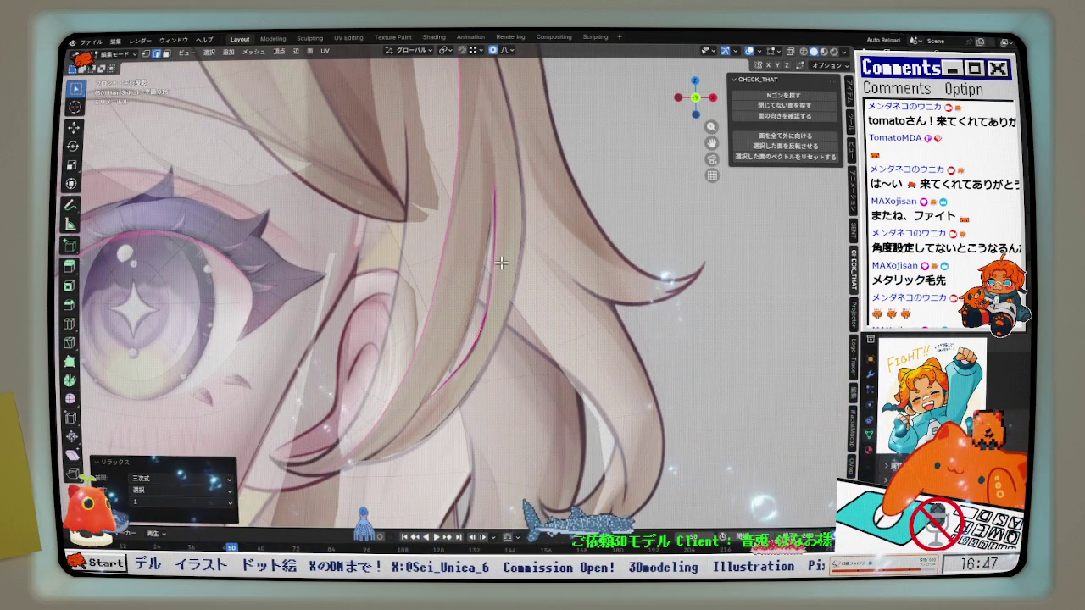
pyautogui.scroll(-1, 497, 267)
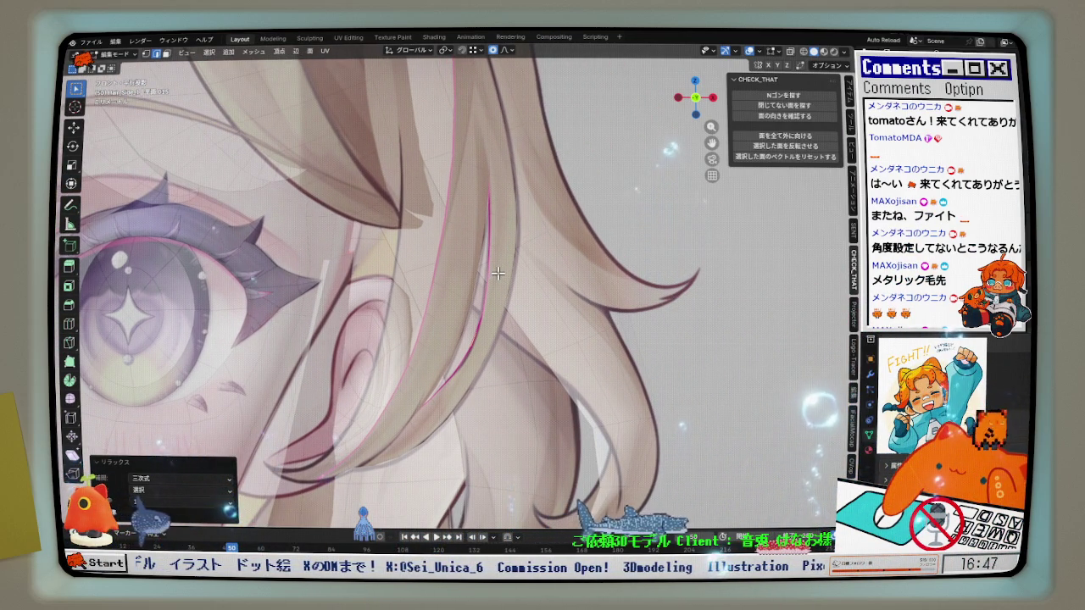
pyautogui.scroll(1, 497, 272)
pyautogui.scroll(2, 475, 322)
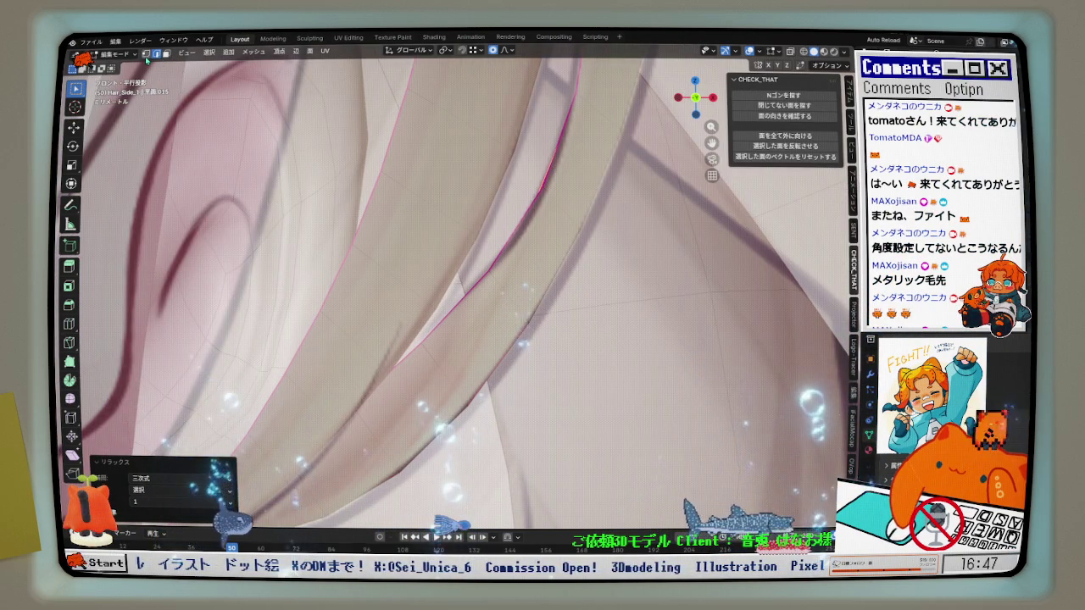
pyautogui.moveTo(387, 363); pyautogui.dragTo(461, 343, button='middle')
pyautogui.scroll(-2, 461, 341)
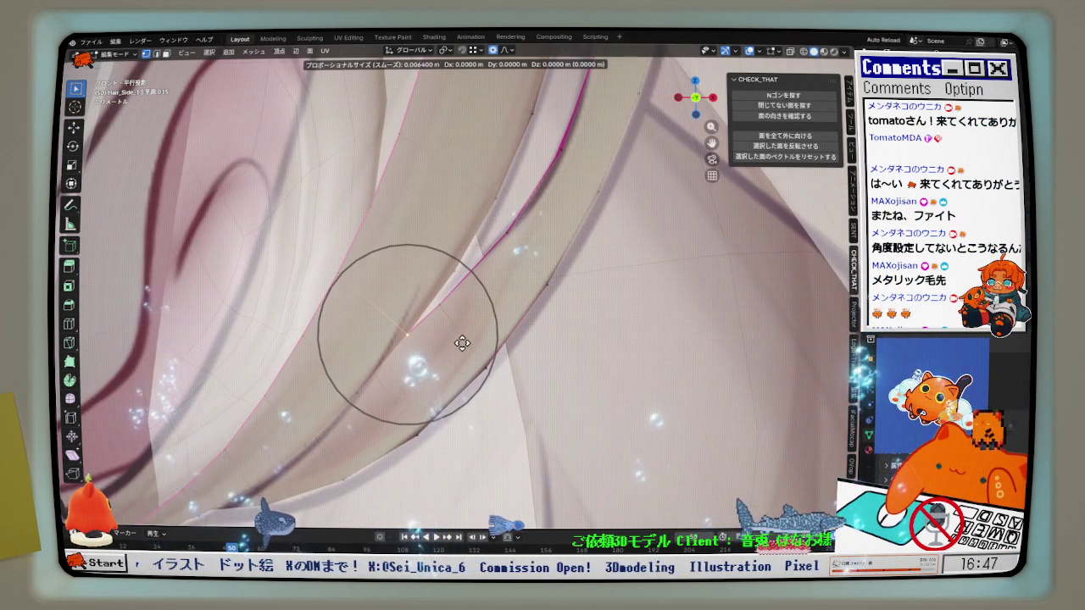
pyautogui.scroll(-2, 460, 341)
pyautogui.click(464, 337)
# Nudge further strand vertices with smooth proportional falloff to match the reference curve.
pyautogui.press('g')
pyautogui.click(460, 285)
pyautogui.press('g')
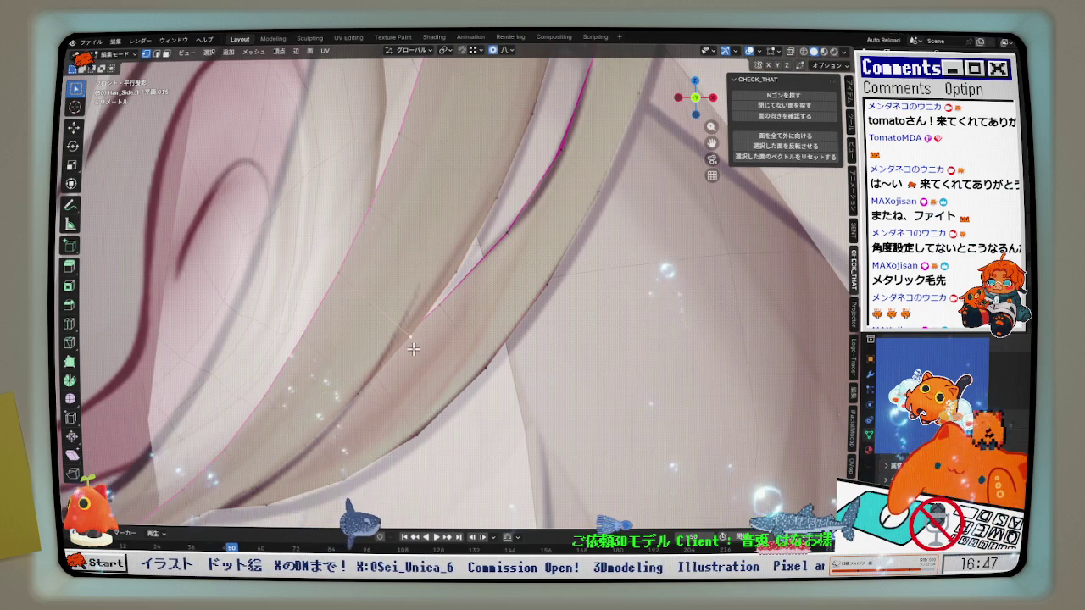
pyautogui.press('g')
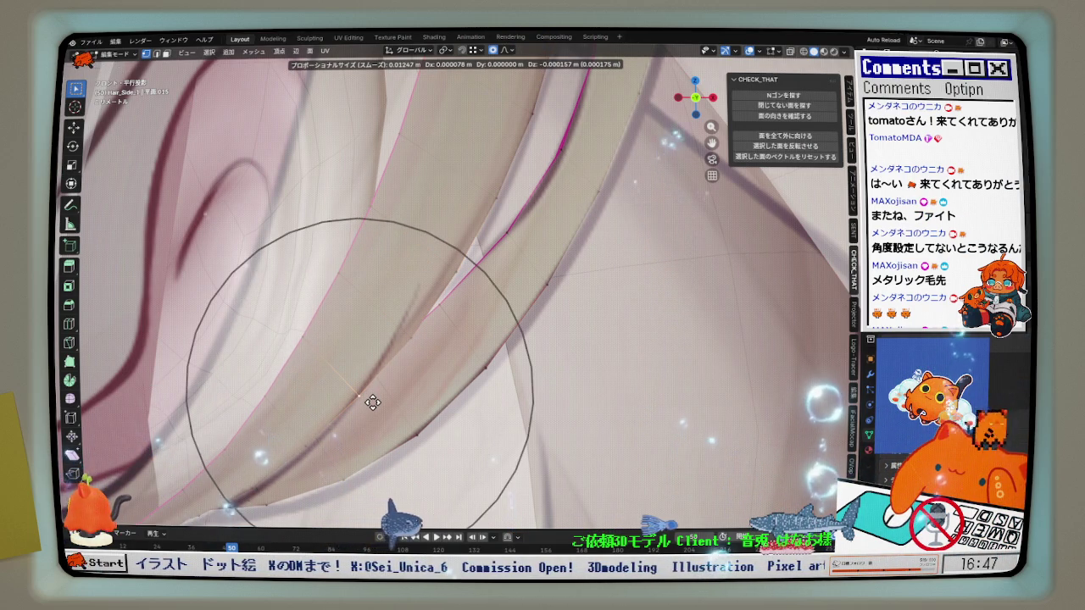
pyautogui.click(373, 402)
pyautogui.moveTo(372, 402)
pyautogui.keyDown('shift'); pyautogui.mouseDown(button='middle')
pyautogui.moveTo(425, 339)
pyautogui.moveTo(474, 309)
pyautogui.mouseUp(button='middle'); pyautogui.keyUp('shift')
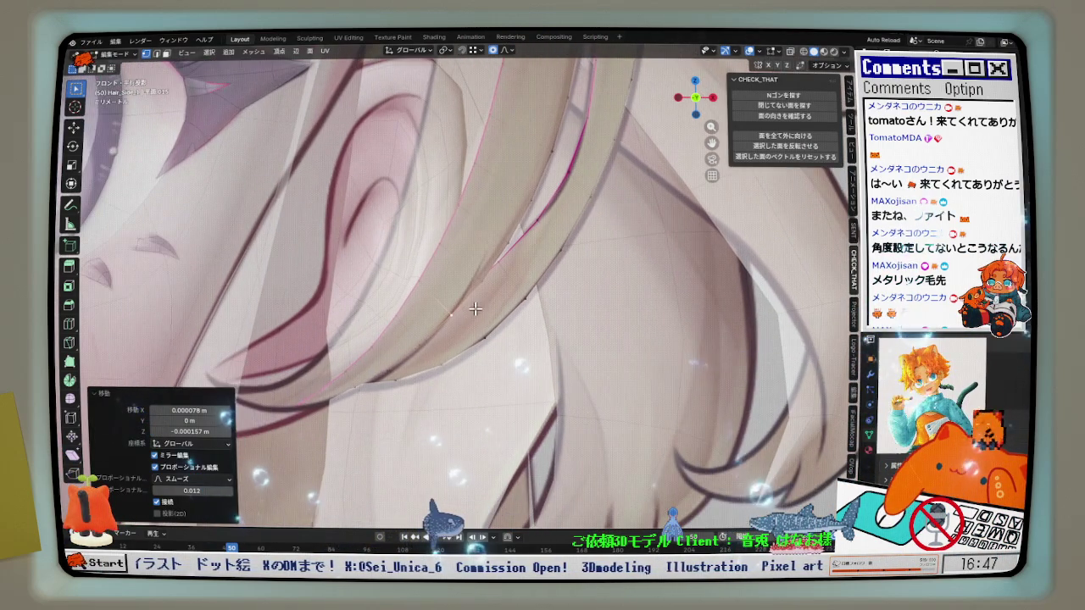
pyautogui.moveTo(371, 386); pyautogui.dragTo(372, 395, button='middle')
pyautogui.press('g')
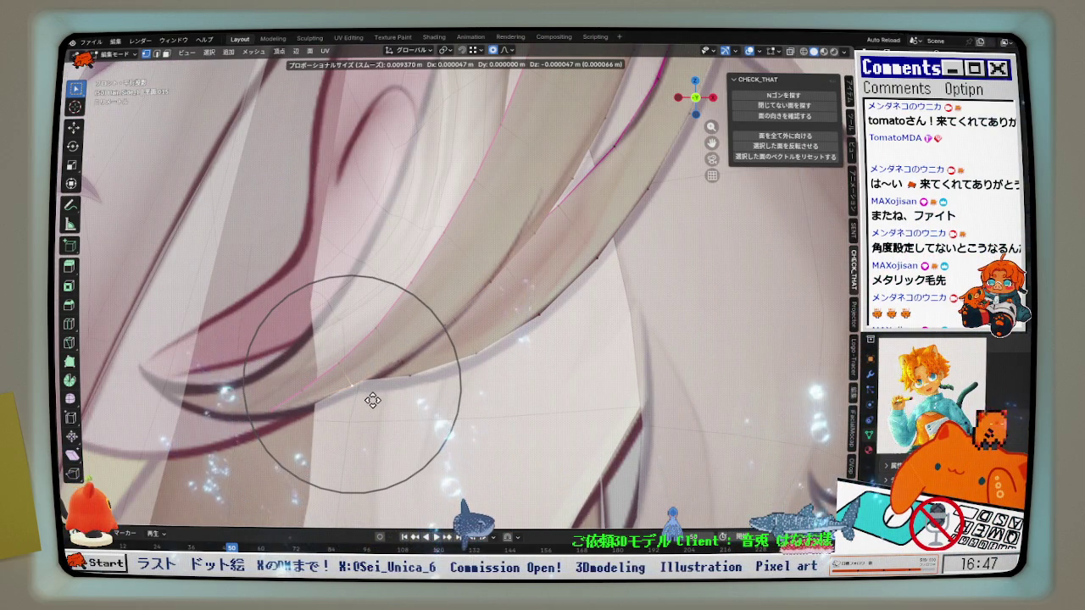
pyautogui.click(373, 401)
pyautogui.press('g')
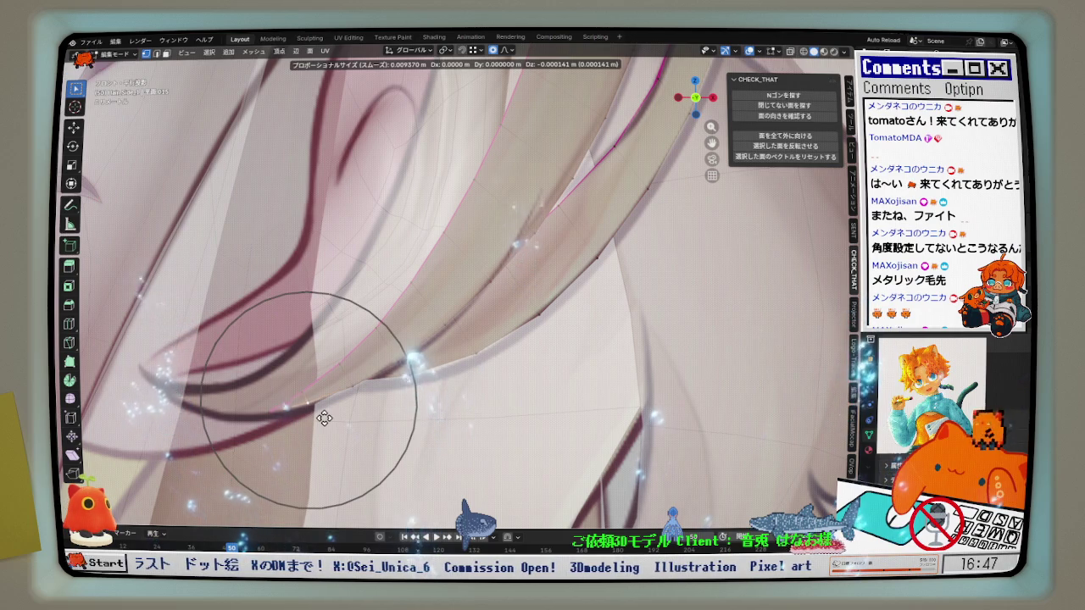
pyautogui.click(325, 419)
# Nudge the upper strand edge 0.000226 m in X and -0.000169 m in Z, then view in solid shading.
pyautogui.moveTo(325, 420)
pyautogui.keyDown('shift'); pyautogui.mouseDown(button='middle')
pyautogui.moveTo(484, 277)
pyautogui.moveTo(521, 184)
pyautogui.moveTo(475, 227)
pyautogui.moveTo(503, 225)
pyautogui.moveTo(395, 270)
pyautogui.moveTo(314, 149)
pyautogui.mouseUp(button='middle'); pyautogui.keyUp('shift')
pyautogui.press('g')
pyautogui.click(485, 277)
pyautogui.press('g')
pyautogui.click(474, 227)
pyautogui.press('g')
pyautogui.click(505, 229)
pyautogui.press('z')
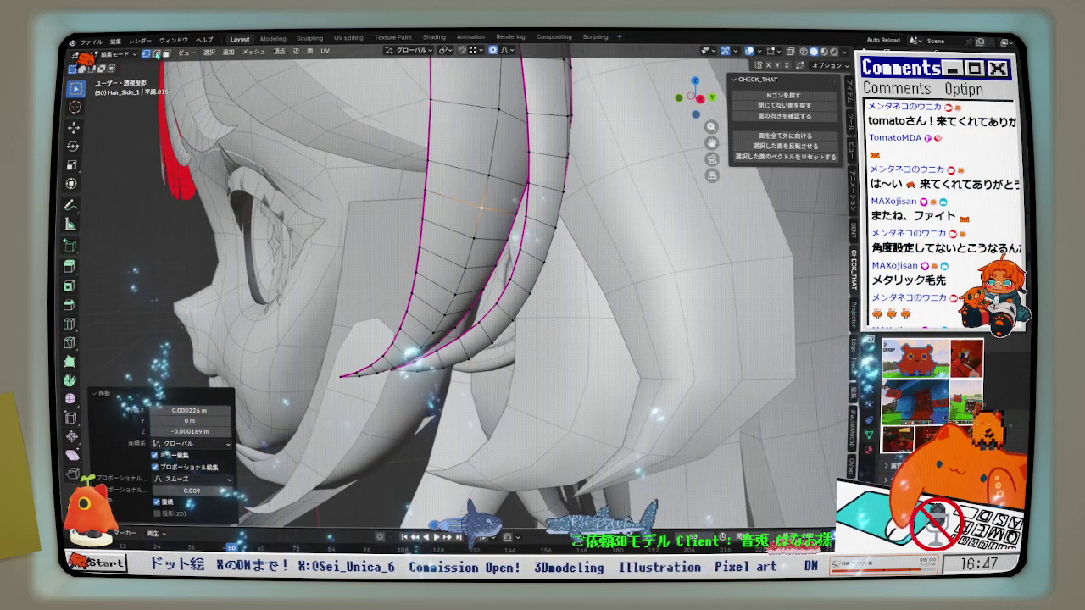
# Evenly respace the loops along the curled side strand's edge path with LoopTools Space.
pyautogui.scroll(3, 334, 360)
pyautogui.moveTo(356, 347)
pyautogui.mouseDown(button='middle')
pyautogui.moveTo(335, 360)
pyautogui.moveTo(466, 330)
pyautogui.mouseUp(button='middle')
pyautogui.keyDown('ctrl'); pyautogui.click(334, 360); pyautogui.keyUp('ctrl')
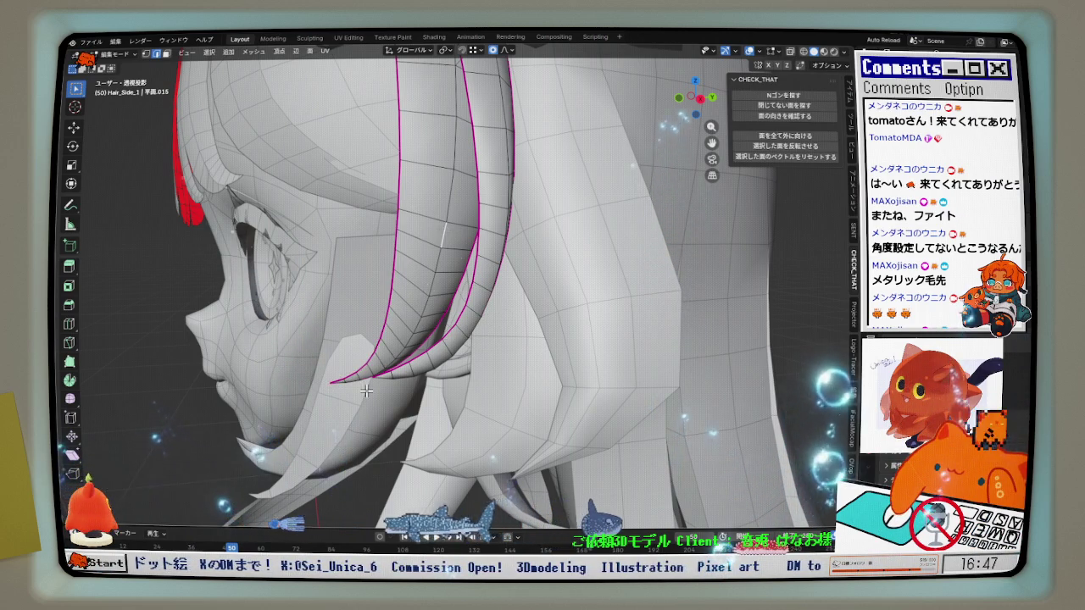
pyautogui.scroll(3, 454, 258)
pyautogui.keyDown('ctrl'); pyautogui.click(457, 364); pyautogui.keyUp('ctrl')
pyautogui.moveTo(457, 364); pyautogui.dragTo(466, 359, button='middle')
pyautogui.rightClick(465, 358)
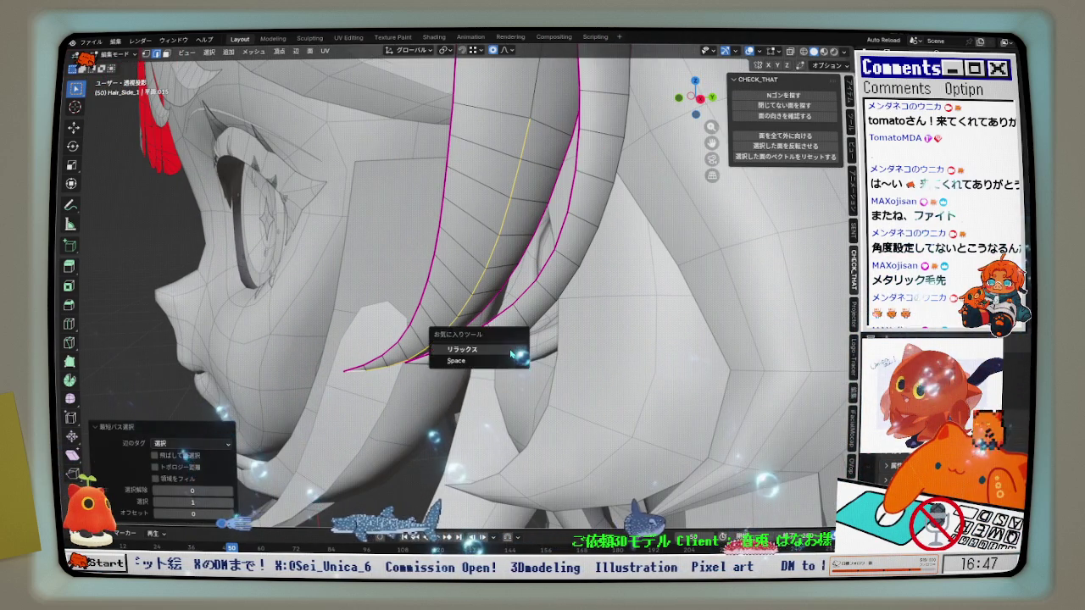
pyautogui.click(465, 358)
pyautogui.moveTo(566, 151); pyautogui.dragTo(268, 342, button='middle')
pyautogui.click(425, 342)
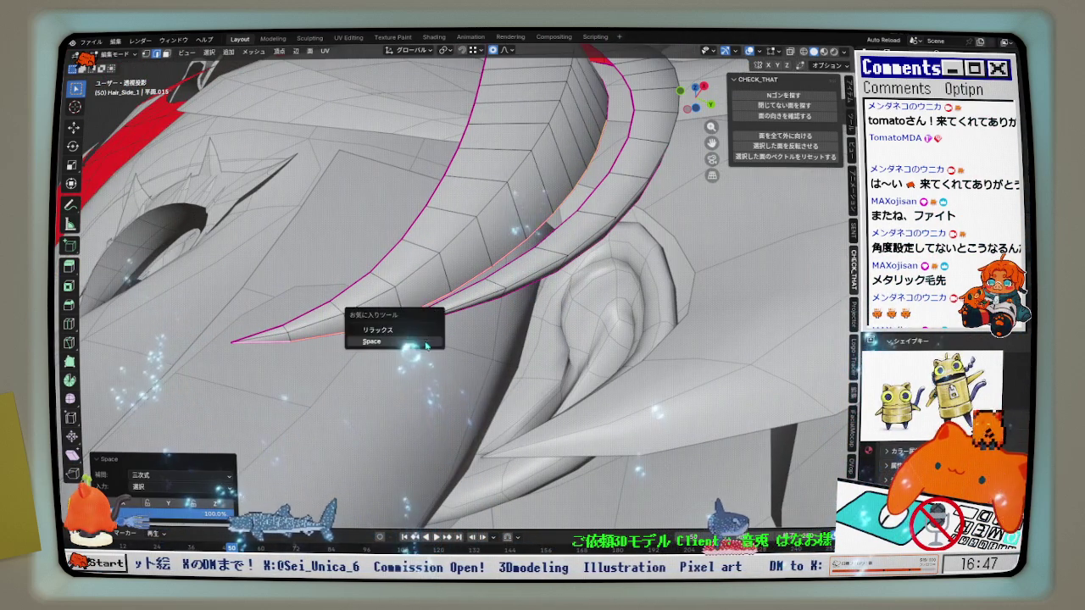
pyautogui.click(425, 343)
pyautogui.press('KP_1')
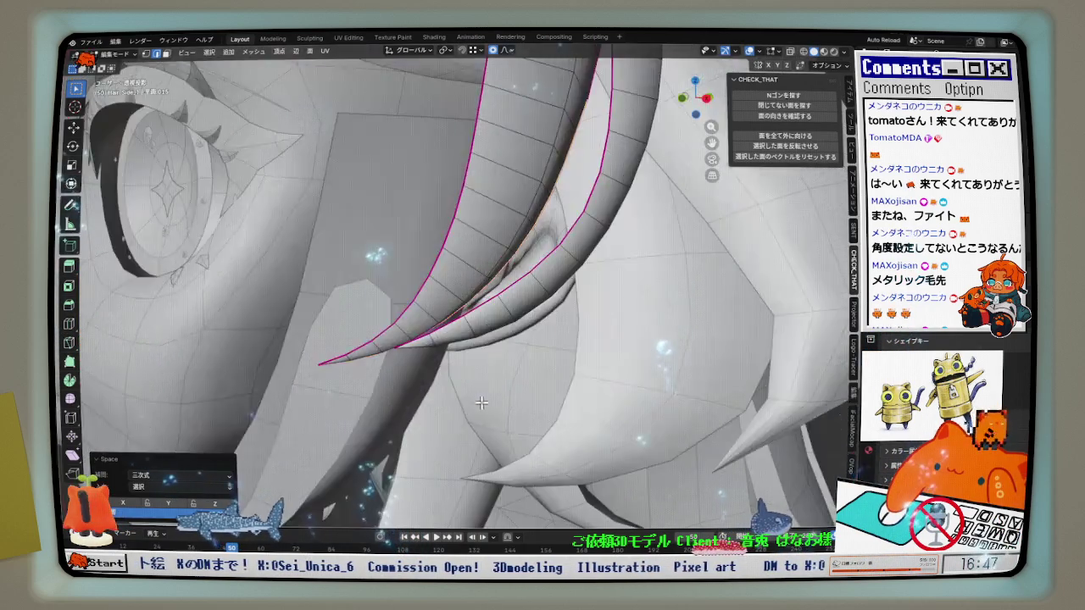
pyautogui.moveTo(490, 390)
pyautogui.mouseDown(button='middle')
pyautogui.moveTo(495, 399)
pyautogui.moveTo(409, 402)
pyautogui.mouseUp(button='middle')
# Add an unslid loop cut across the strand near its tip.
pyautogui.hotkey('ctrl', 'r')
pyautogui.click(409, 403)
pyautogui.rightClick(409, 402)
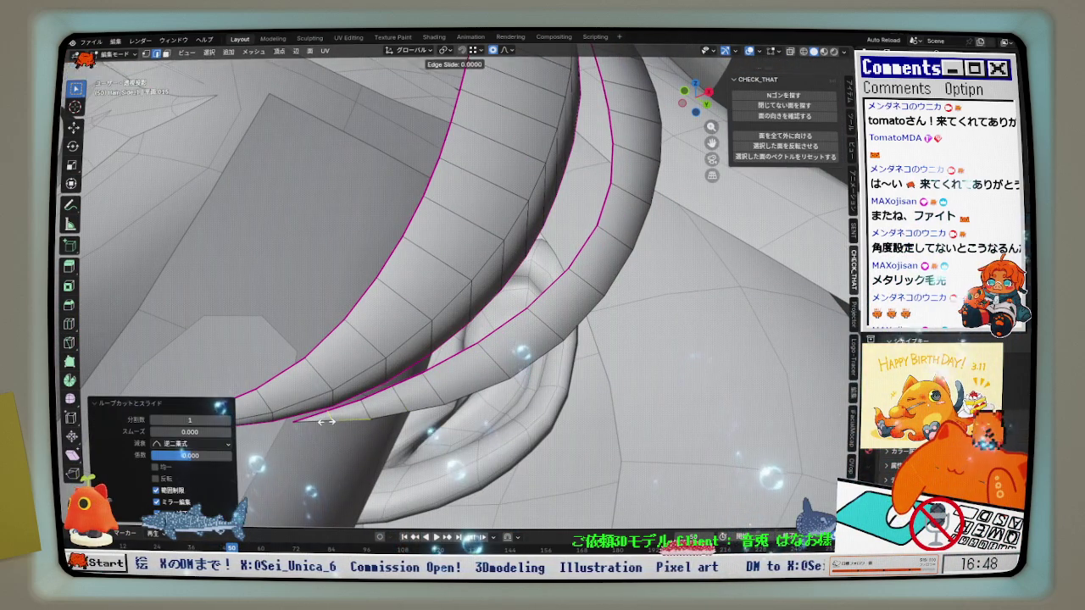
pyautogui.hotkey('ctrl', 'z')
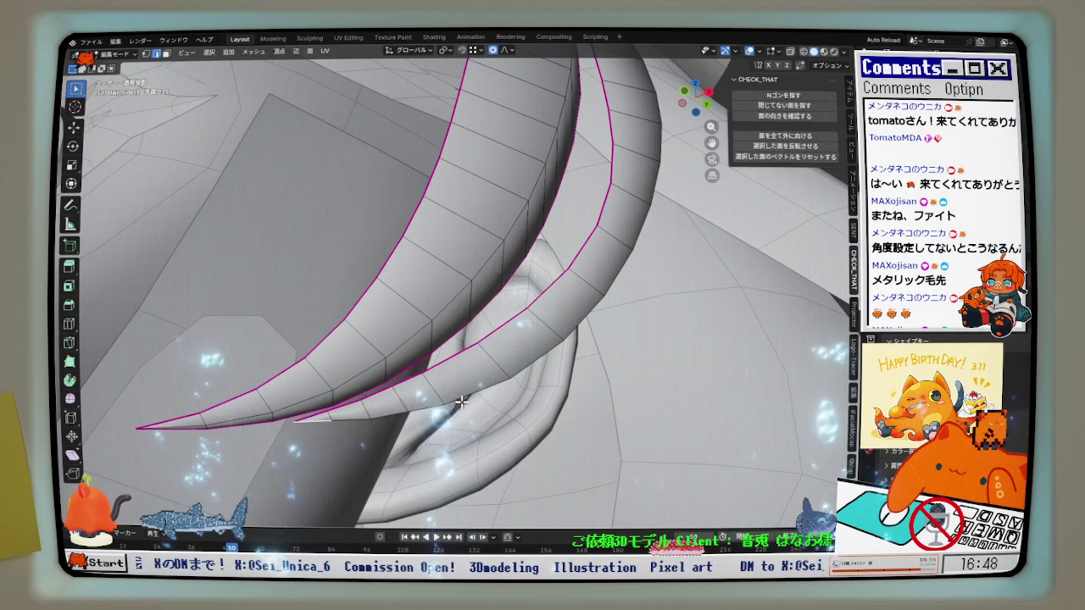
# Relax the strand's edge path in the front reference view.
pyautogui.keyDown('ctrl'); pyautogui.click(438, 407); pyautogui.keyUp('ctrl')
pyautogui.press('KP_1')
pyautogui.scroll(3, 530, 358)
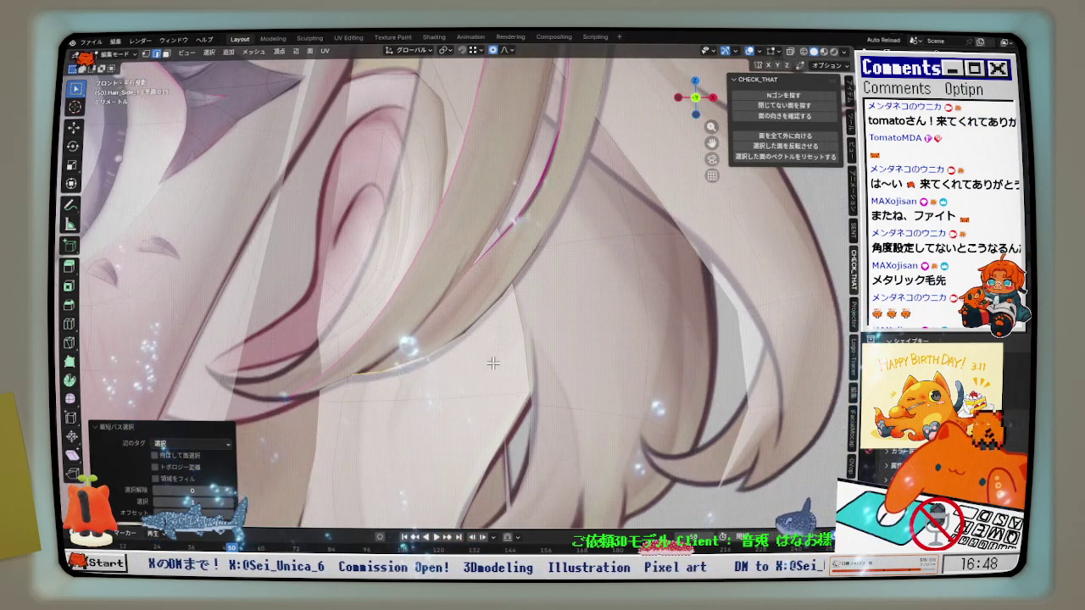
pyautogui.press('q')
pyautogui.click(535, 349)
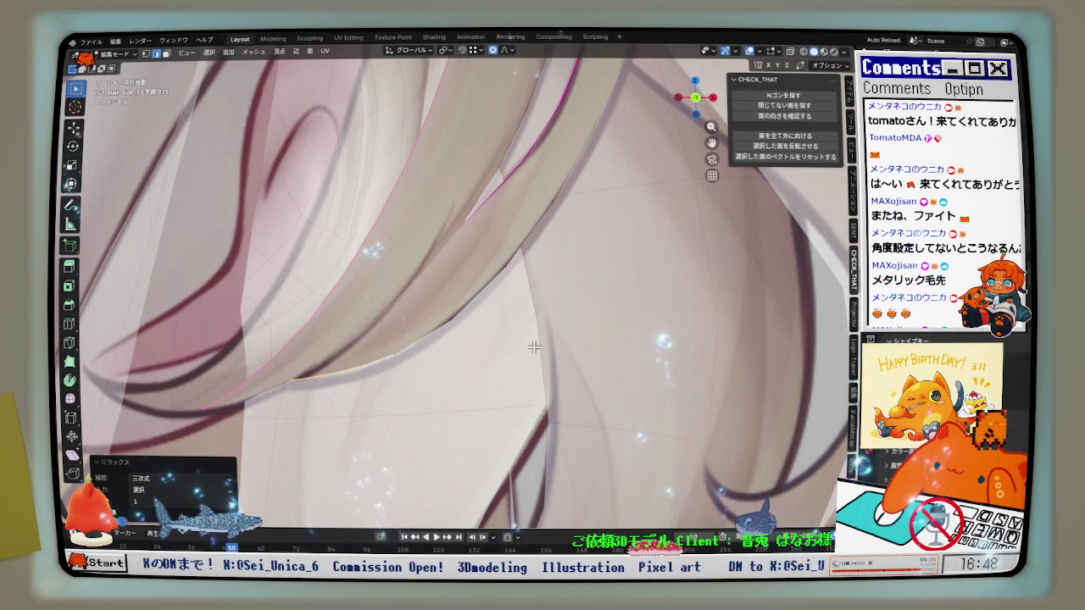
pyautogui.scroll(1, 438, 398)
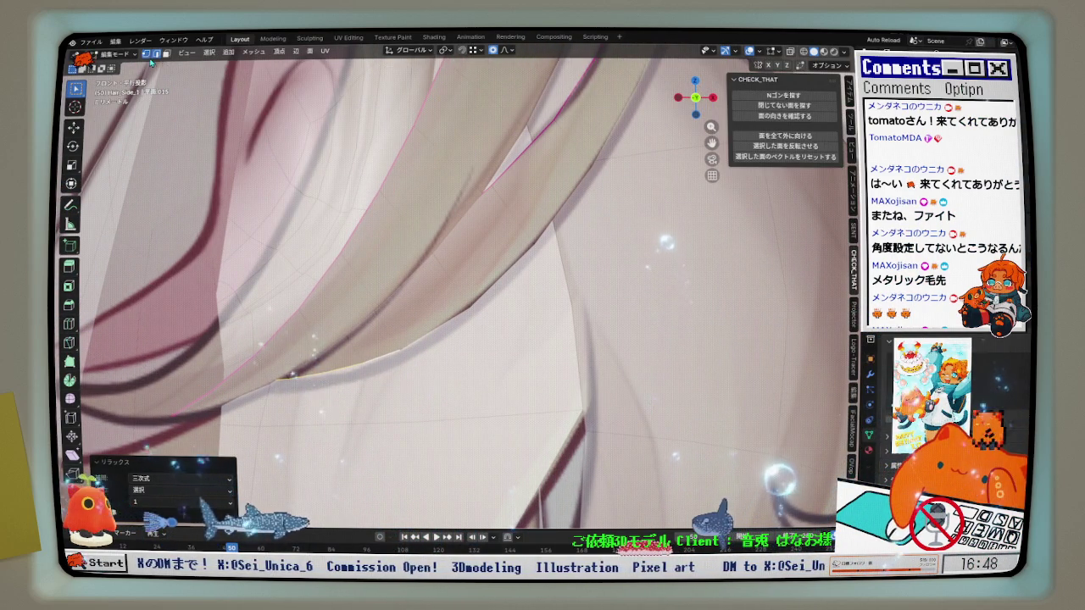
# Nudge strand vertices -0.000126 m along Z with proportional size 0.01031.
pyautogui.press('g')
pyautogui.press('z')
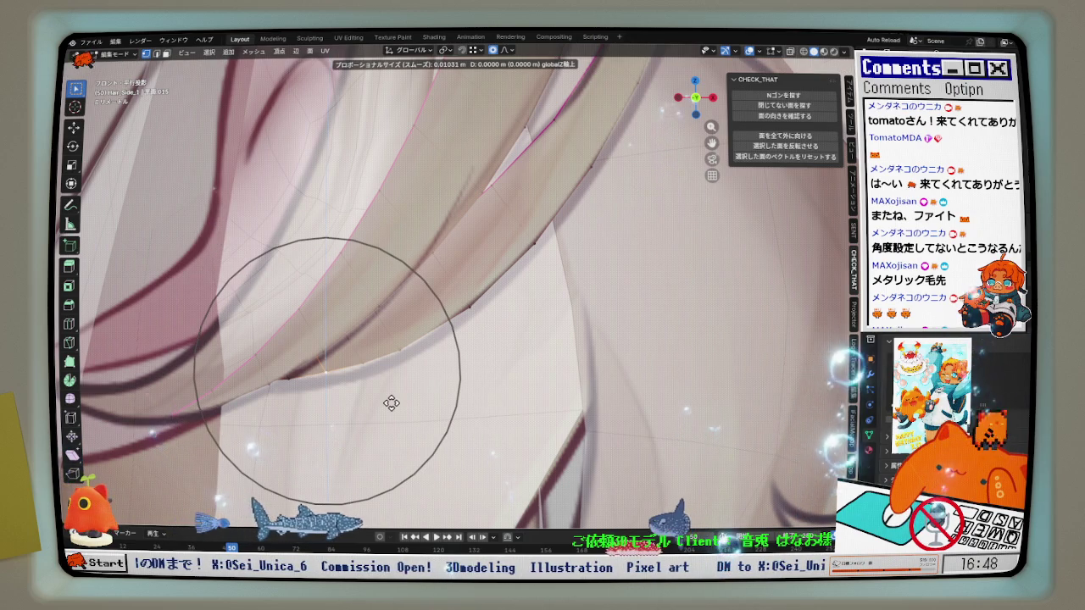
pyautogui.click(390, 406)
pyautogui.press('g')
pyautogui.press('z')
pyautogui.click(396, 353)
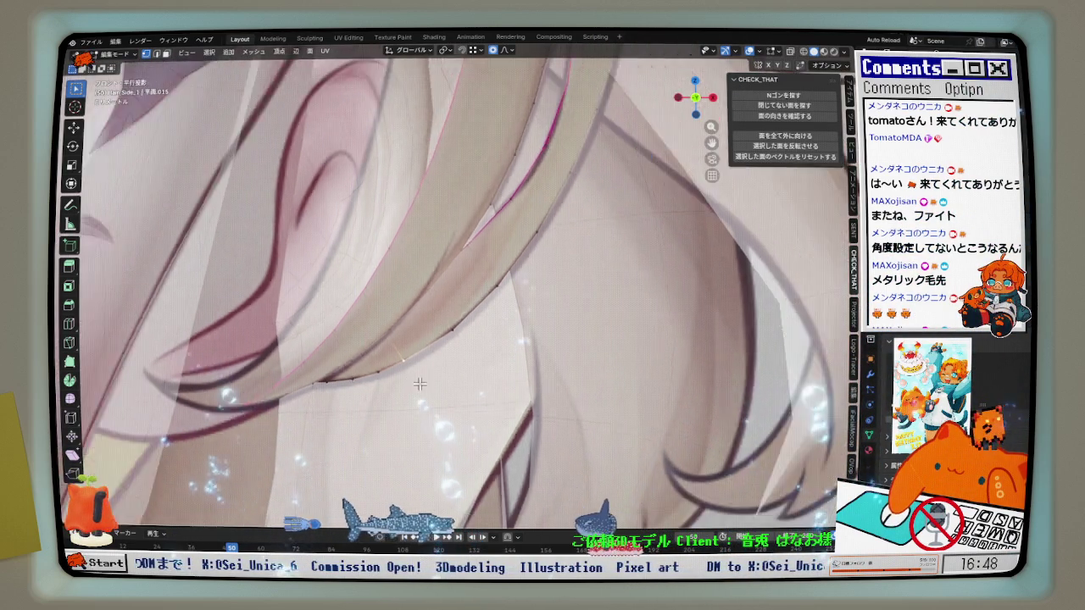
pyautogui.moveTo(396, 354); pyautogui.dragTo(345, 365, button='middle')
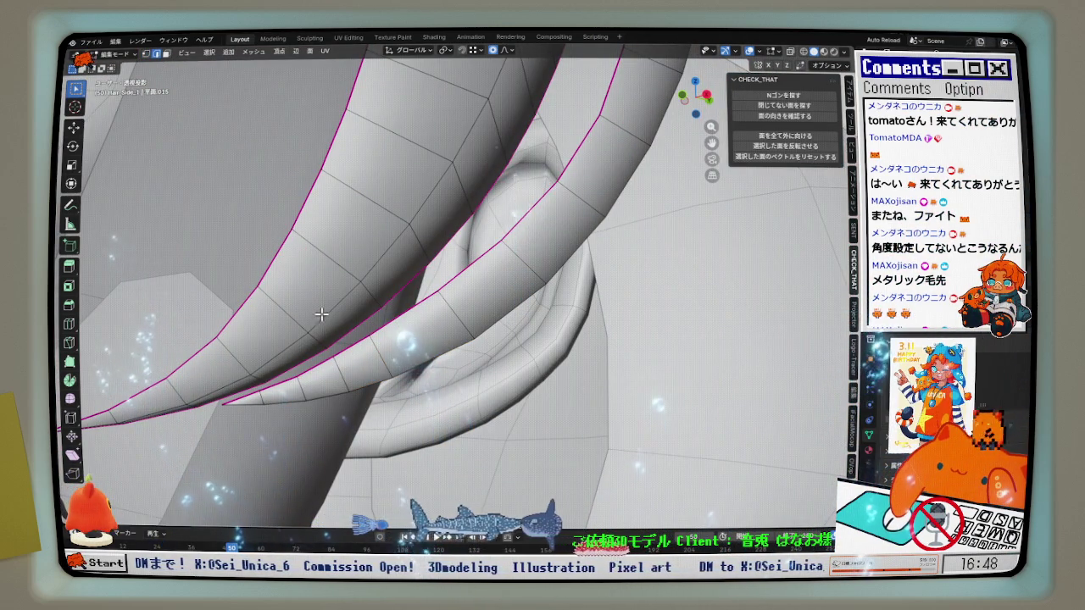
# Relax the edge path near the curled strand's tip.
pyautogui.keyDown('ctrl'); pyautogui.click(255, 397); pyautogui.keyUp('ctrl')
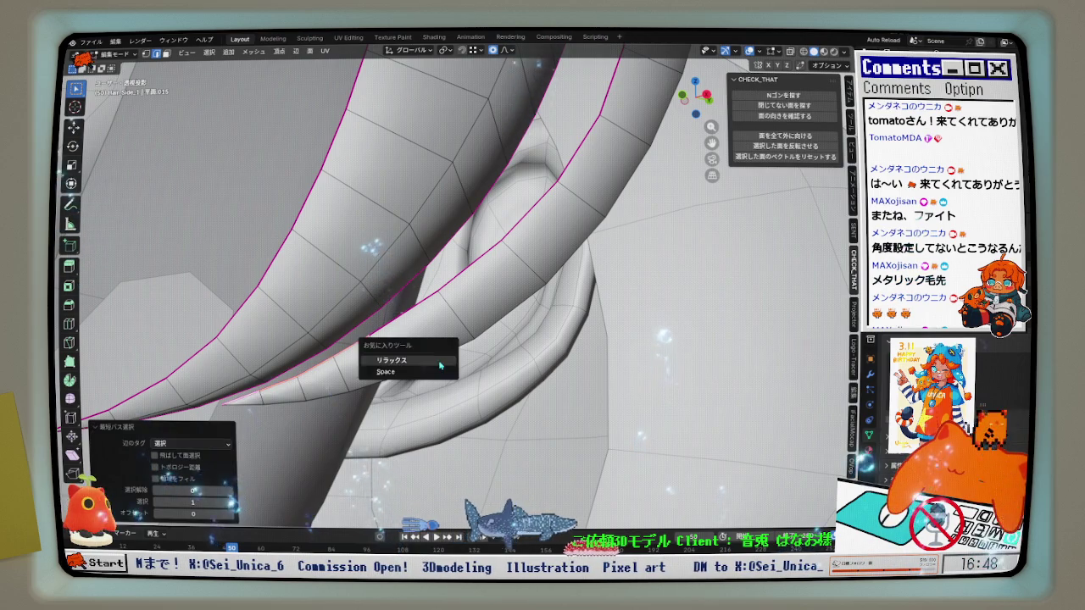
pyautogui.click(440, 365)
pyautogui.moveTo(440, 365); pyautogui.dragTo(371, 330, button='middle')
pyautogui.moveTo(344, 388)
pyautogui.mouseDown(button='middle')
pyautogui.moveTo(285, 412)
pyautogui.moveTo(461, 390)
pyautogui.moveTo(508, 363)
pyautogui.mouseUp(button='middle')
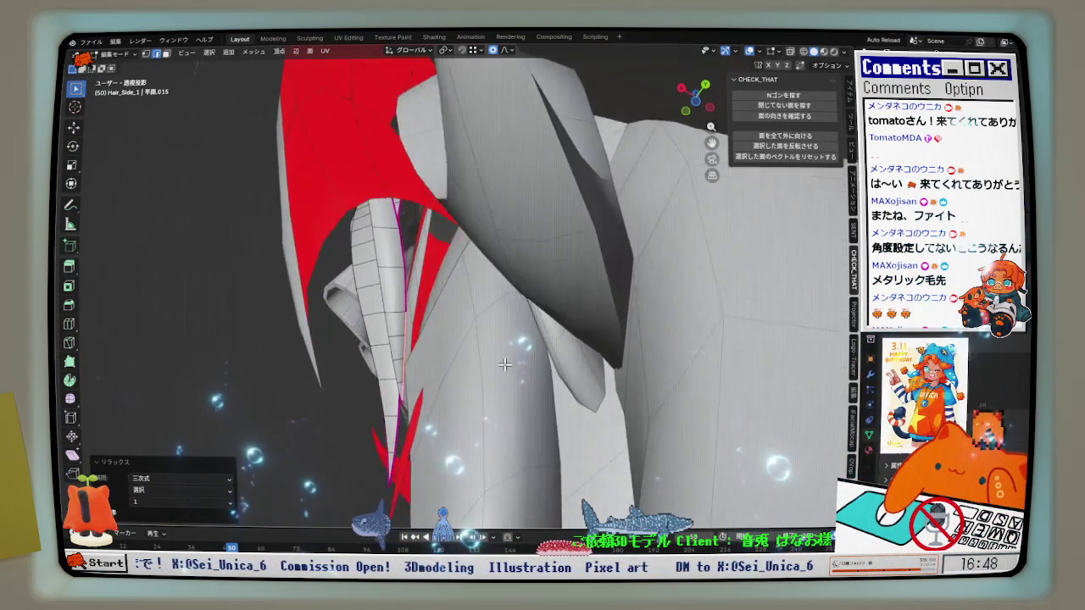
pyautogui.scroll(5, 504, 318)
# Check the strand against the reference in Right view with X-ray, then isolate it in local view.
pyautogui.press('KP_3')
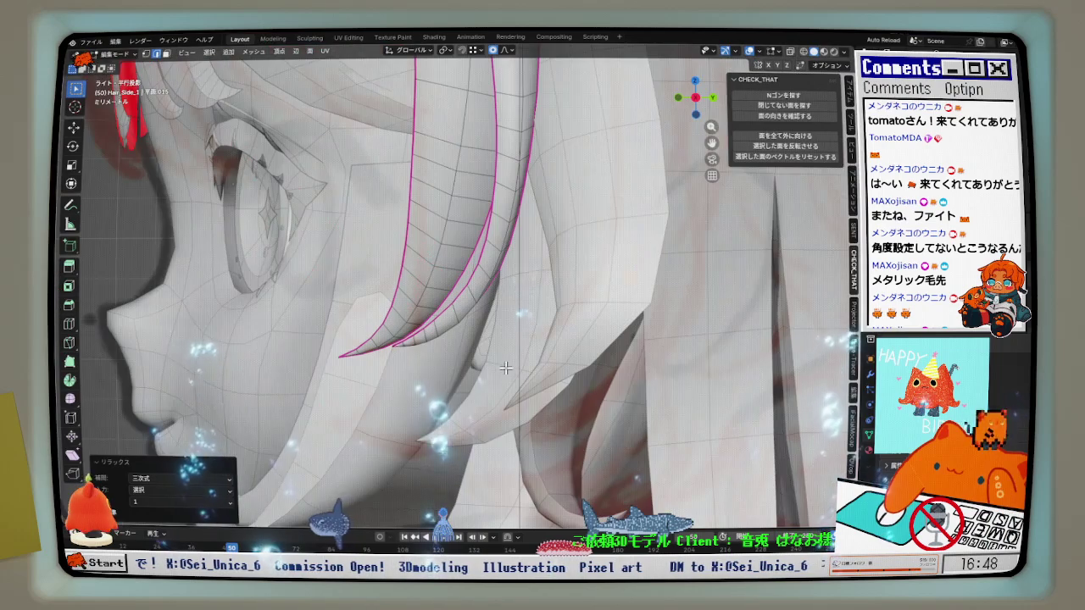
pyautogui.click(789, 52)
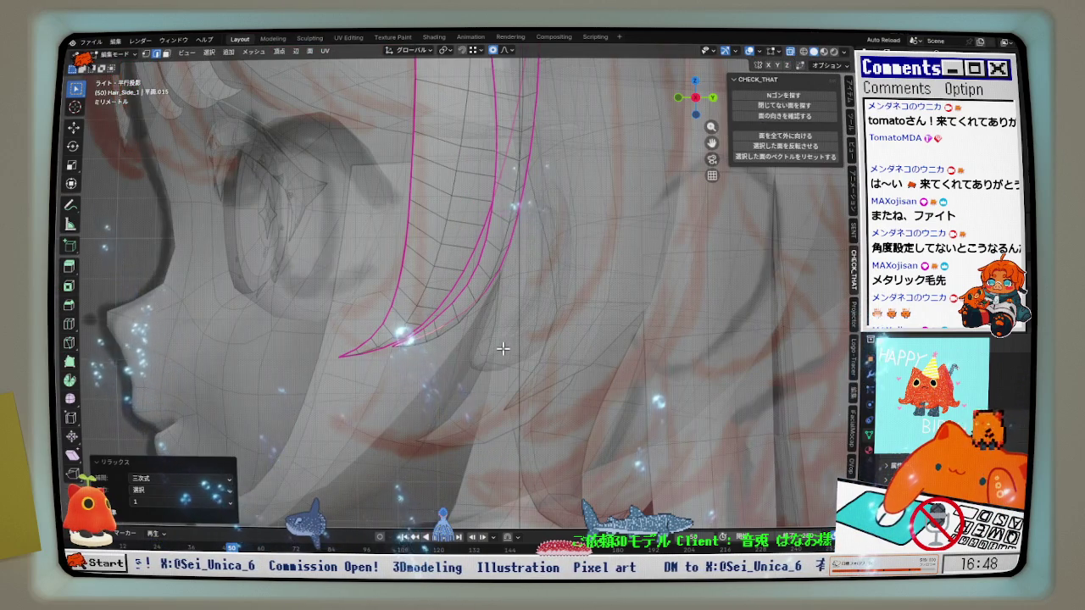
pyautogui.scroll(2, 507, 348)
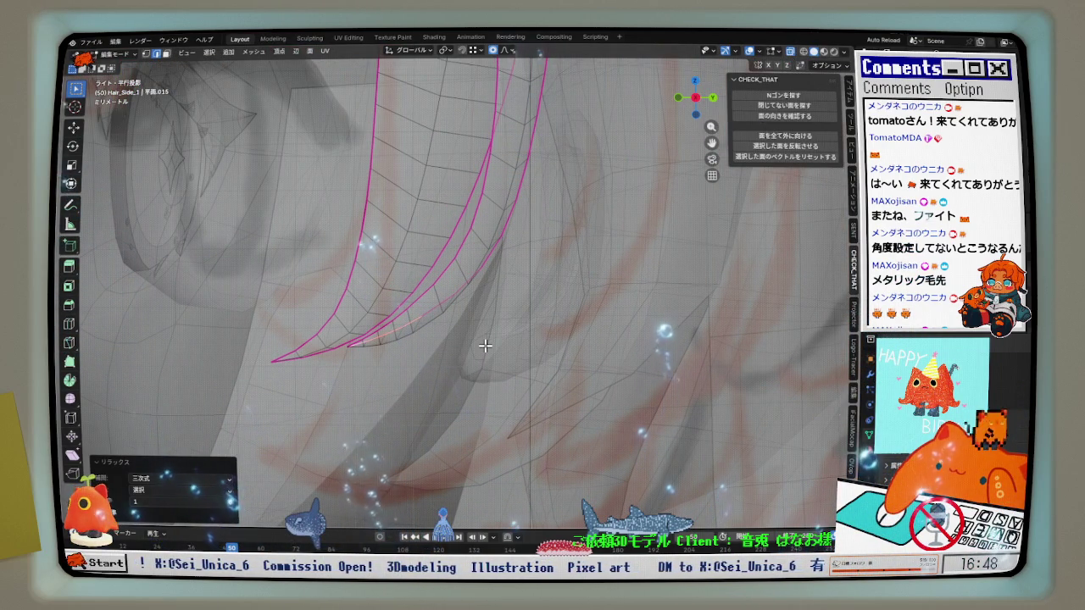
pyautogui.scroll(-1, 485, 345)
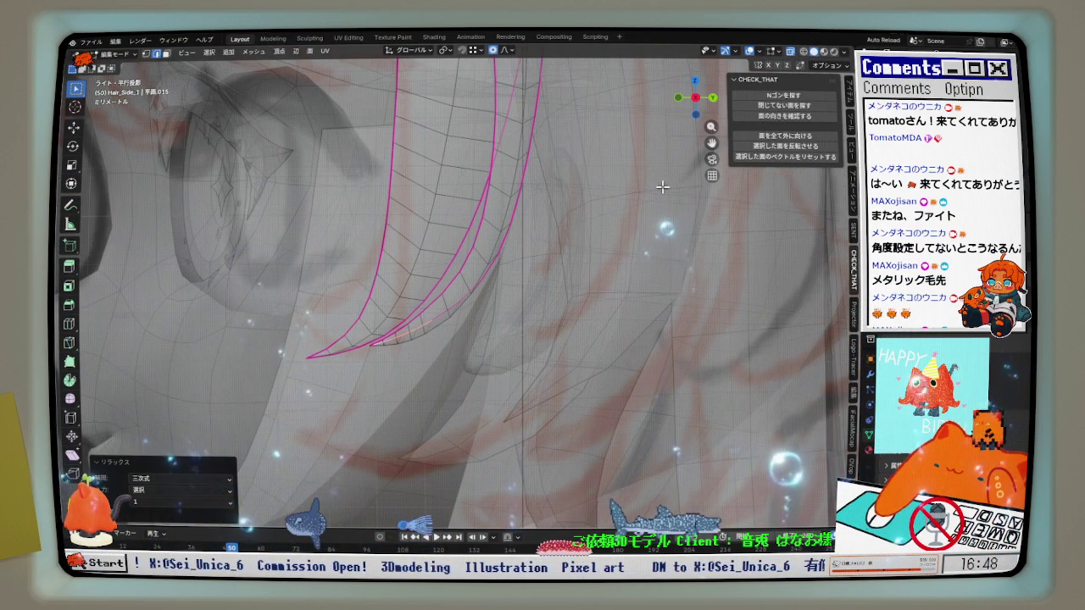
pyautogui.click(789, 53)
pyautogui.moveTo(610, 212); pyautogui.dragTo(571, 246, button='middle')
pyautogui.moveTo(747, 61)
pyautogui.mouseDown(button='middle')
pyautogui.moveTo(362, 292)
pyautogui.moveTo(346, 245)
pyautogui.moveTo(356, 204)
pyautogui.moveTo(392, 243)
pyautogui.moveTo(467, 223)
pyautogui.moveTo(467, 213)
pyautogui.moveTo(469, 285)
pyautogui.mouseUp(button='middle')
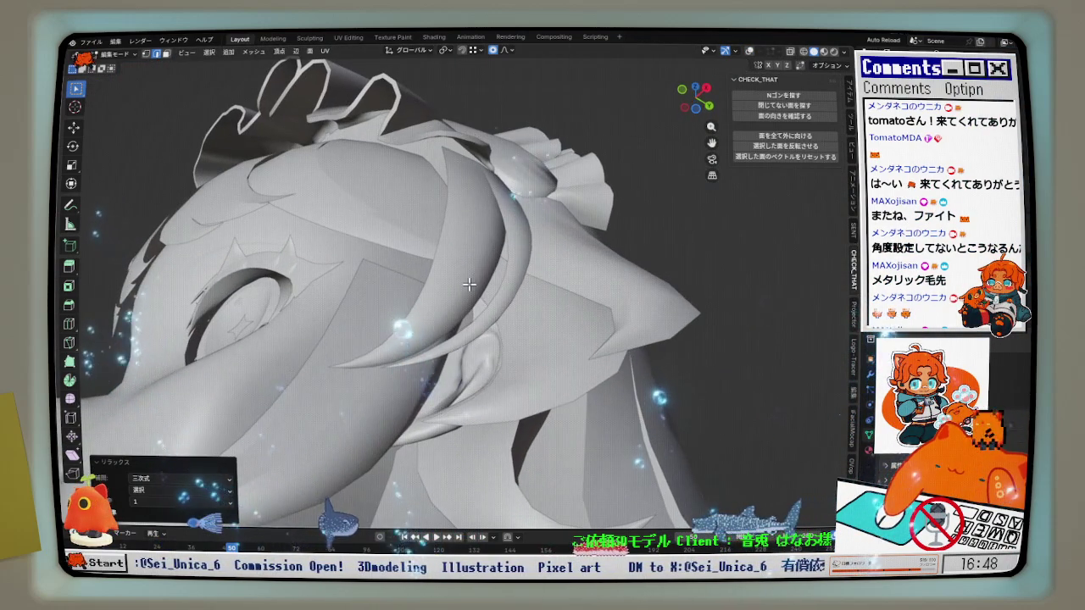
pyautogui.press('KP_Divide')
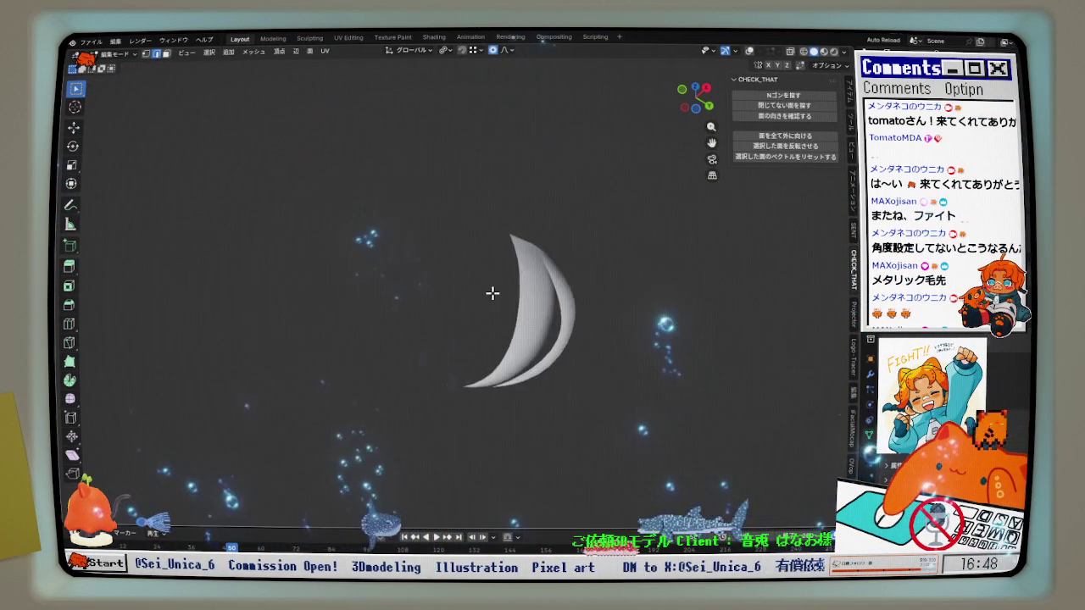
# Turn viewport overlays back on and zoom in on the isolated hair strands.
pyautogui.moveTo(554, 387)
pyautogui.mouseDown(button='middle')
pyautogui.moveTo(527, 339)
pyautogui.moveTo(524, 242)
pyautogui.moveTo(404, 326)
pyautogui.moveTo(430, 397)
pyautogui.moveTo(419, 404)
pyautogui.moveTo(518, 429)
pyautogui.moveTo(620, 433)
pyautogui.moveTo(455, 412)
pyautogui.moveTo(467, 368)
pyautogui.moveTo(455, 382)
pyautogui.moveTo(471, 366)
pyautogui.mouseUp(button='middle')
pyautogui.click(749, 51)
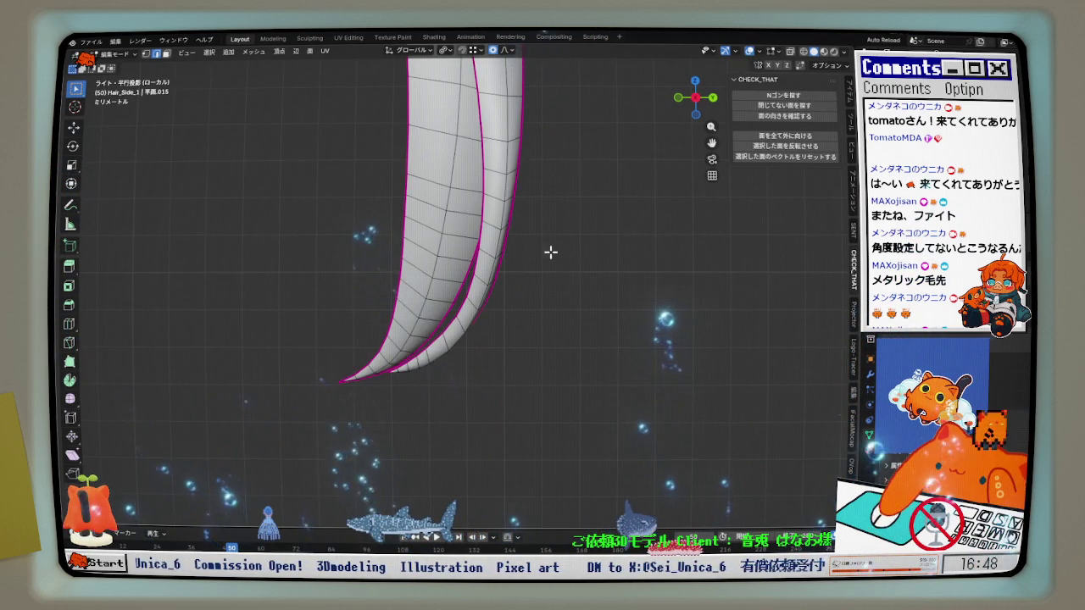
pyautogui.scroll(2, 323, 249)
pyautogui.scroll(2, 321, 327)
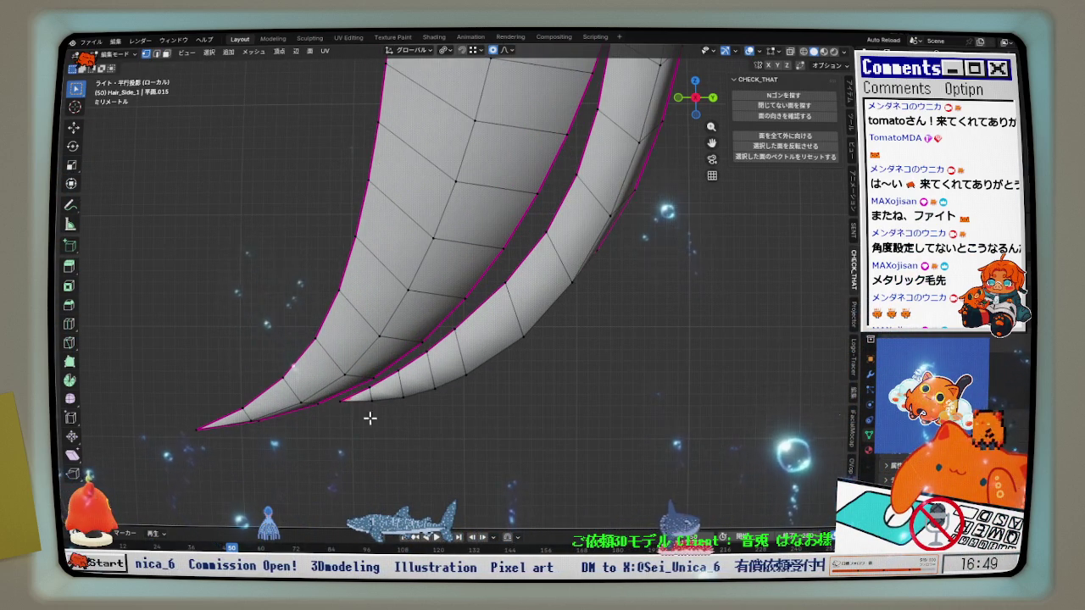
# Nudge the blade tip vertices along Y repeatedly with smooth proportional falloff, ending at -0.000147 m.
pyautogui.press('g')
pyautogui.press('y')
pyautogui.scroll(5, 410, 409)
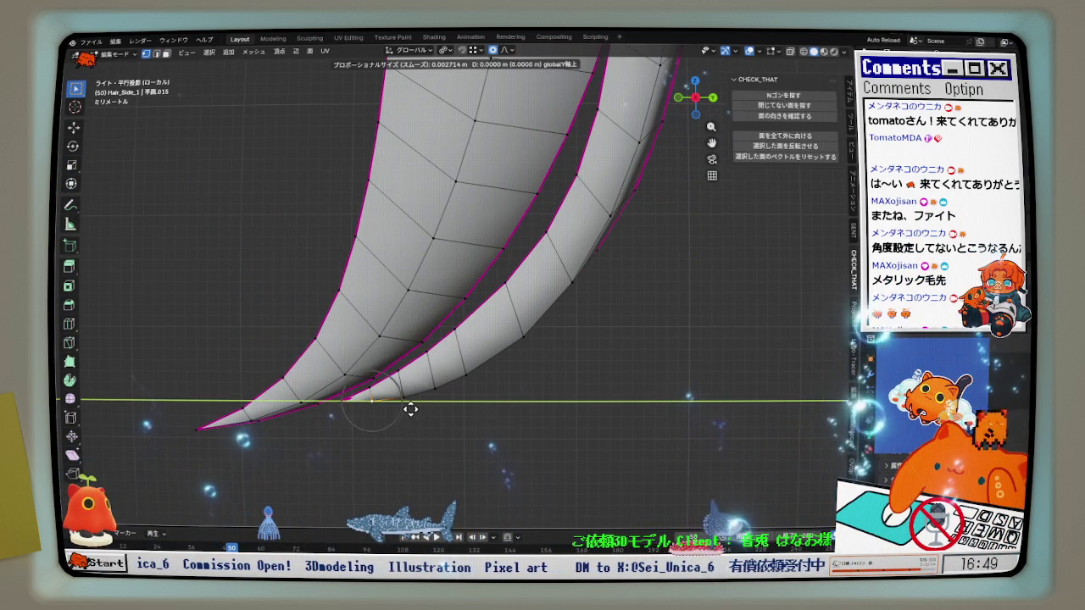
pyautogui.click(410, 409)
pyautogui.press('g')
pyautogui.press('y')
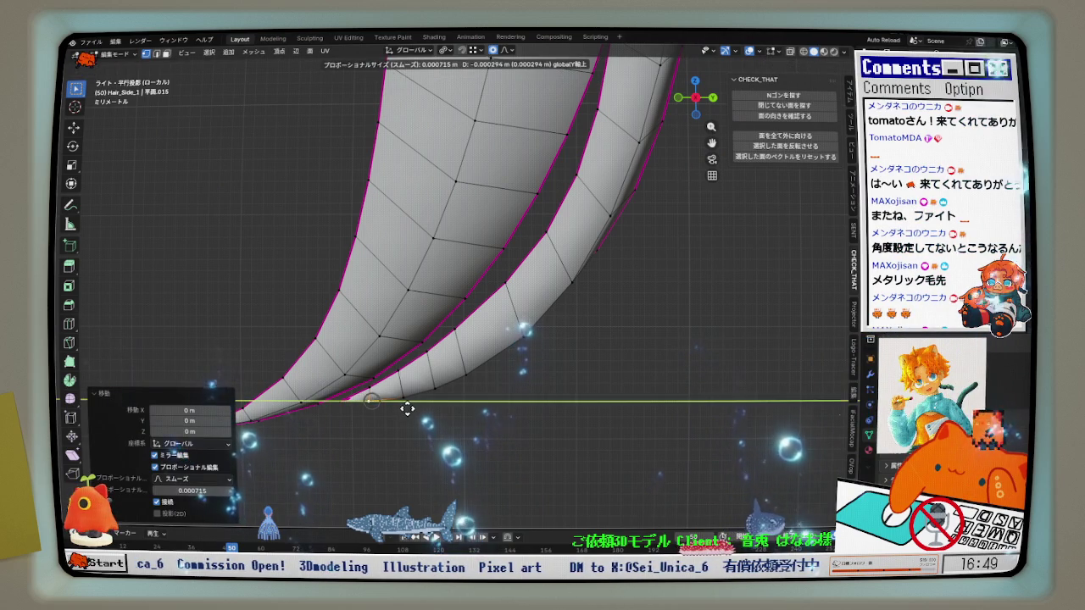
pyautogui.click(408, 400)
pyautogui.press('g')
pyautogui.press('y')
pyautogui.click(416, 390)
pyautogui.press('g')
pyautogui.press('y')
pyautogui.click(462, 377)
pyautogui.press('g')
pyautogui.press('y')
pyautogui.click(523, 339)
pyautogui.press('g')
pyautogui.press('y')
pyautogui.click(472, 375)
pyautogui.press('g')
pyautogui.press('y')
pyautogui.click(469, 375)
pyautogui.press('g')
pyautogui.press('y')
pyautogui.click(528, 333)
pyautogui.press('g')
pyautogui.press('y')
pyautogui.click(516, 339)
pyautogui.moveTo(516, 339)
pyautogui.mouseDown(button='middle')
pyautogui.moveTo(511, 378)
pyautogui.moveTo(405, 354)
pyautogui.moveTo(514, 259)
pyautogui.mouseUp(button='middle')
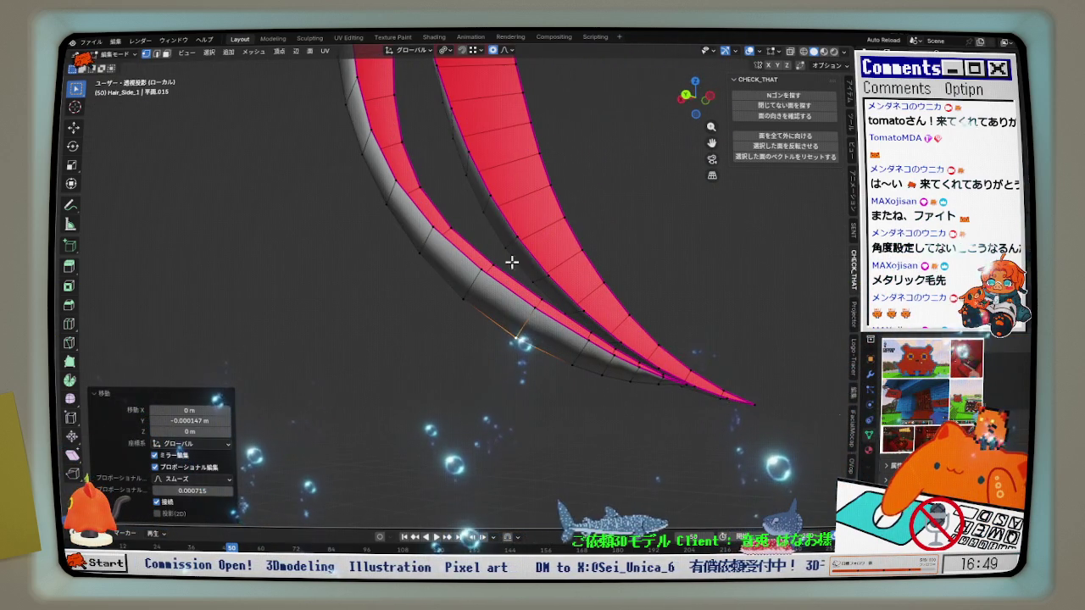
# Relax the outer strand's edge loop using Quick Favorites.
pyautogui.click(686, 99)
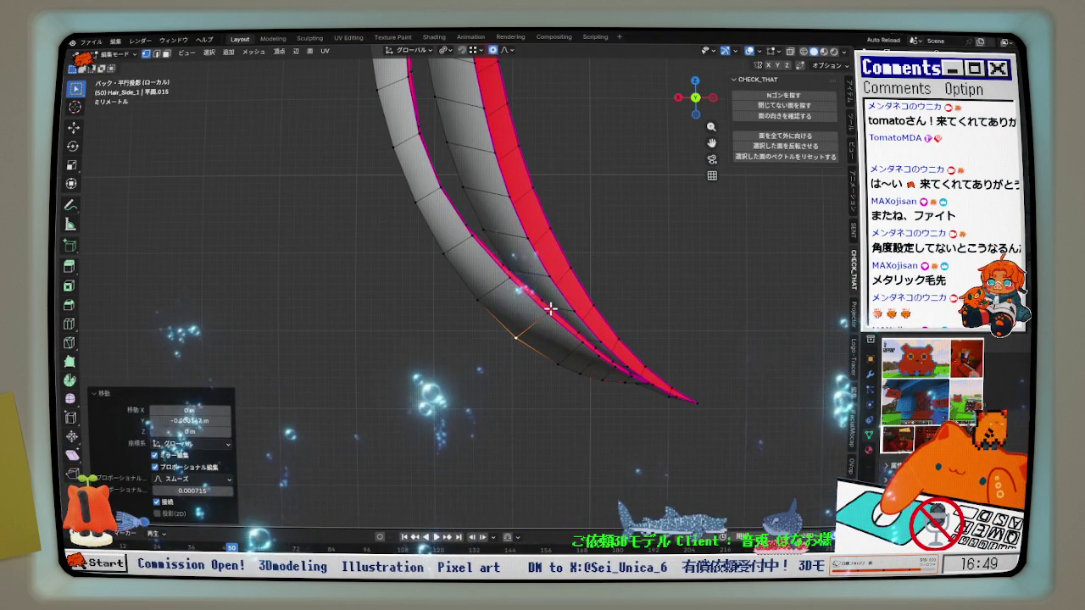
pyautogui.scroll(-1, 549, 310)
pyautogui.scroll(-1, 511, 342)
pyautogui.scroll(-3, 476, 364)
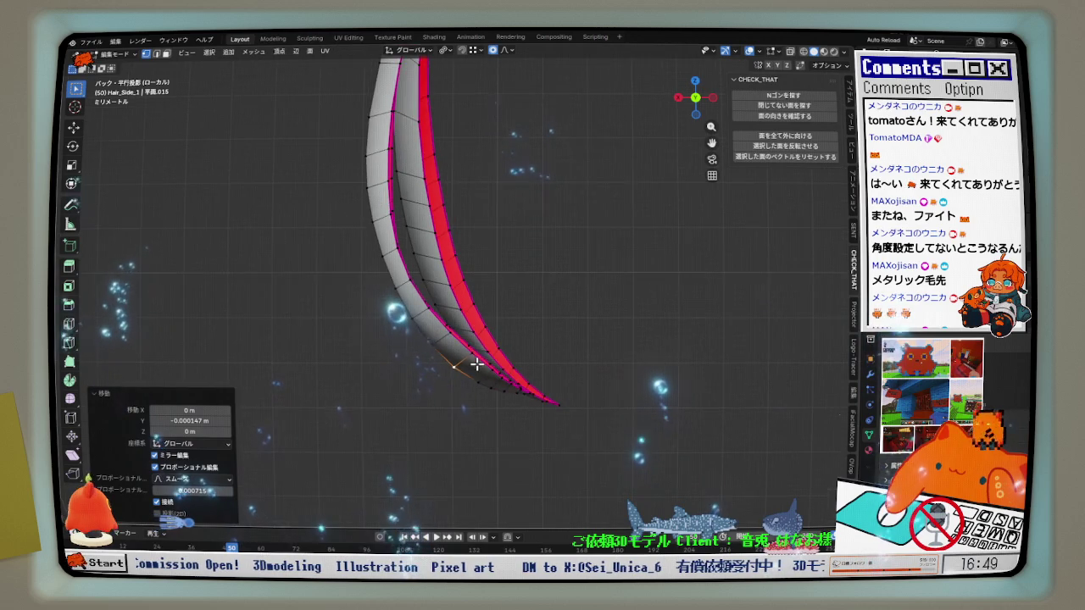
pyautogui.scroll(1, 477, 381)
pyautogui.scroll(2, 479, 394)
pyautogui.scroll(2, 500, 425)
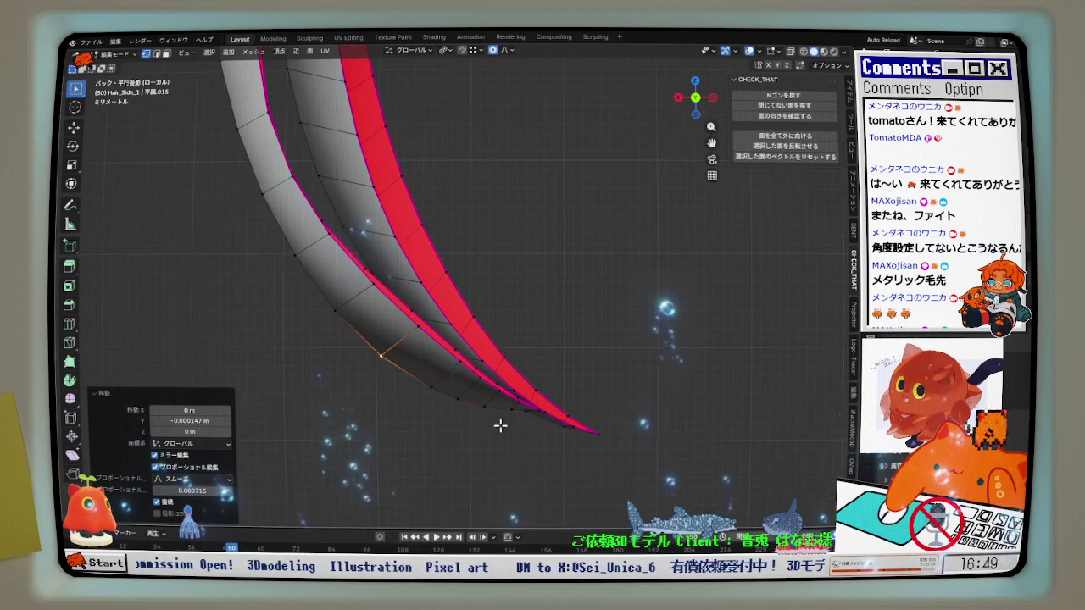
pyautogui.moveTo(488, 411)
pyautogui.mouseDown(button='middle')
pyautogui.moveTo(455, 361)
pyautogui.moveTo(579, 361)
pyautogui.moveTo(503, 370)
pyautogui.mouseUp(button='middle')
pyautogui.keyDown('alt'); pyautogui.click(410, 370); pyautogui.keyUp('alt')
pyautogui.rightClick(624, 361)
pyautogui.click(585, 357)
# Relax an edge loop on the inner side of the strands by repeating the last operation.
pyautogui.keyDown('alt'); pyautogui.click(482, 347); pyautogui.keyUp('alt')
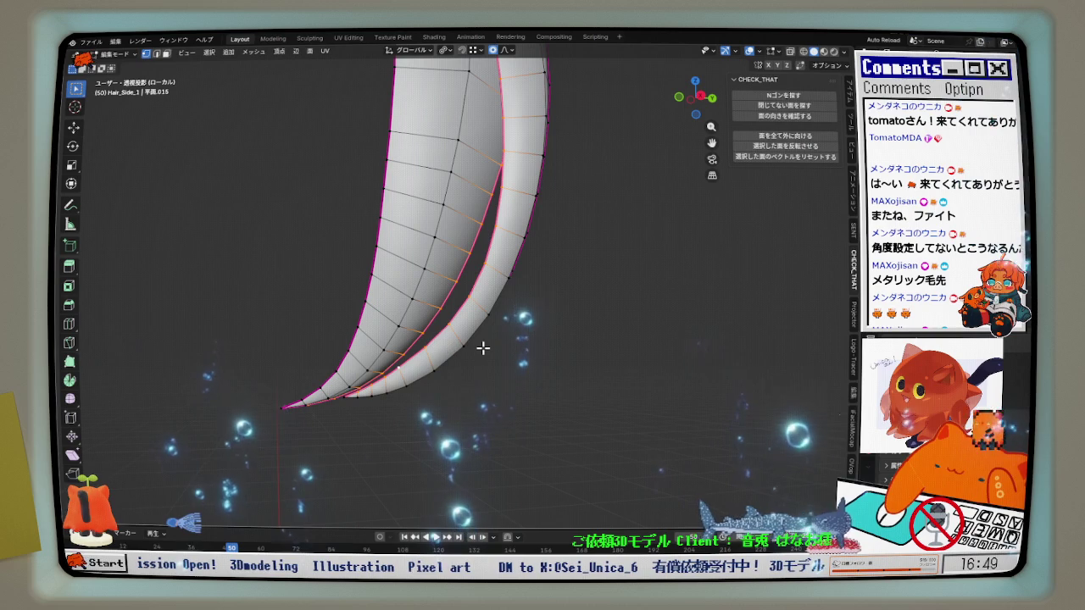
pyautogui.moveTo(482, 348); pyautogui.dragTo(490, 197, button='middle')
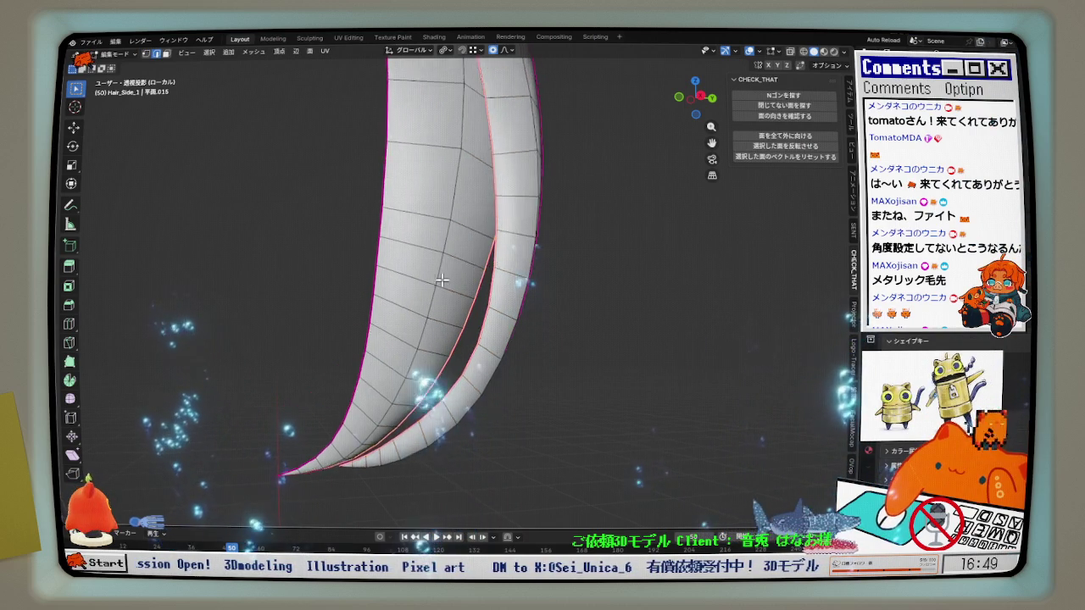
pyautogui.scroll(3, 375, 367)
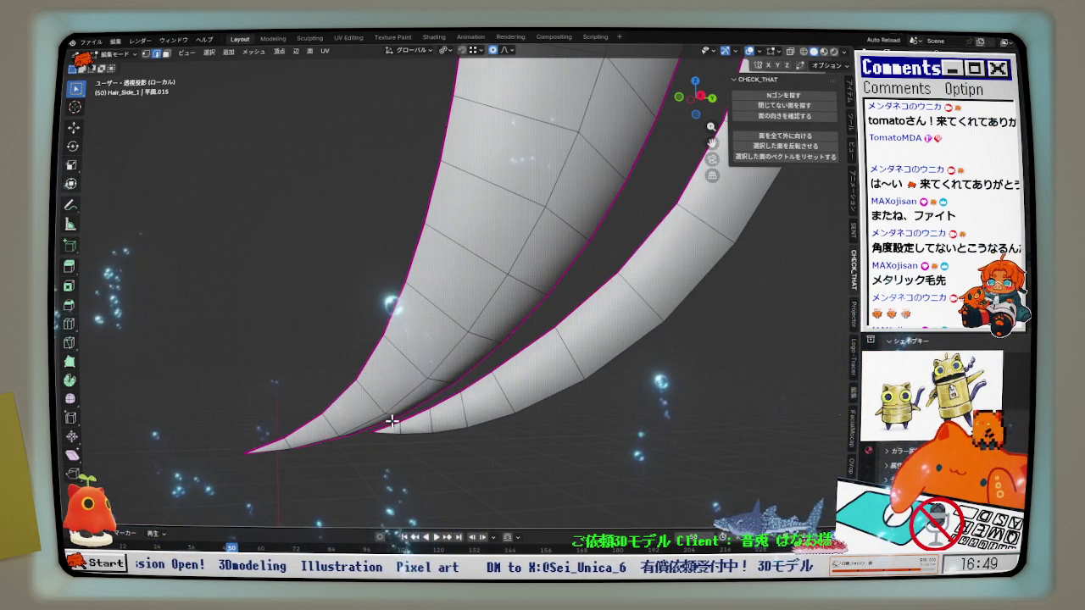
pyautogui.hotkey('shift', 'r')
# Relax a shortest edge path along the strand with cubic interpolation and 1 iteration.
pyautogui.moveTo(479, 410)
pyautogui.mouseDown(button='middle')
pyautogui.moveTo(515, 395)
pyautogui.moveTo(361, 390)
pyautogui.moveTo(593, 436)
pyautogui.moveTo(659, 419)
pyautogui.moveTo(569, 339)
pyautogui.moveTo(533, 165)
pyautogui.mouseUp(button='middle')
pyautogui.keyDown('ctrl'); pyautogui.click(547, 166); pyautogui.keyUp('ctrl')
pyautogui.press('q')
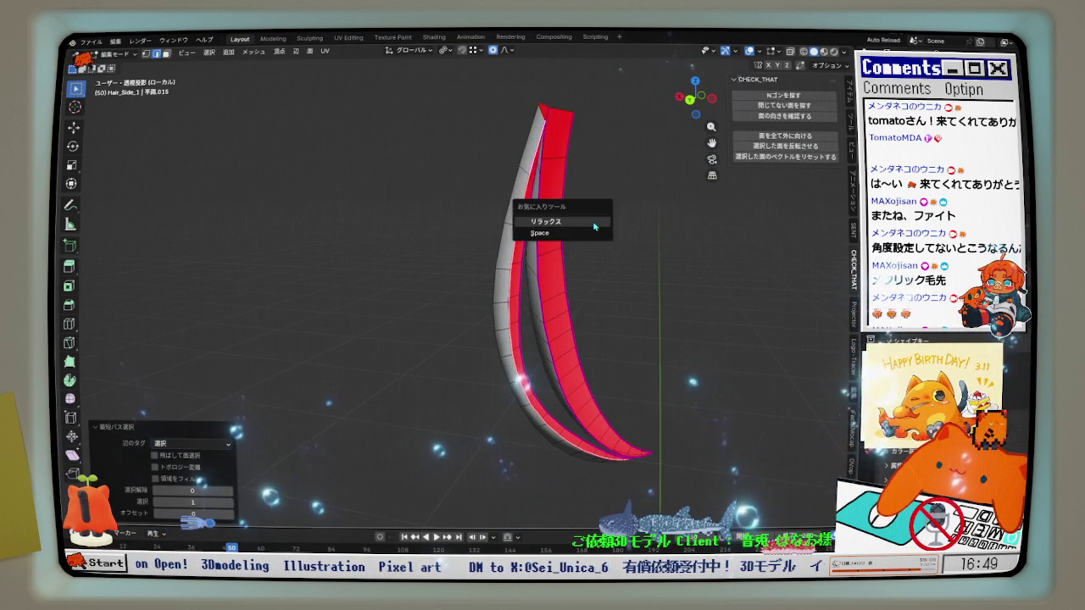
pyautogui.click(593, 223)
pyautogui.moveTo(571, 278)
pyautogui.mouseDown(button='middle')
pyautogui.moveTo(515, 254)
pyautogui.moveTo(733, 273)
pyautogui.moveTo(648, 310)
pyautogui.mouseUp(button='middle')
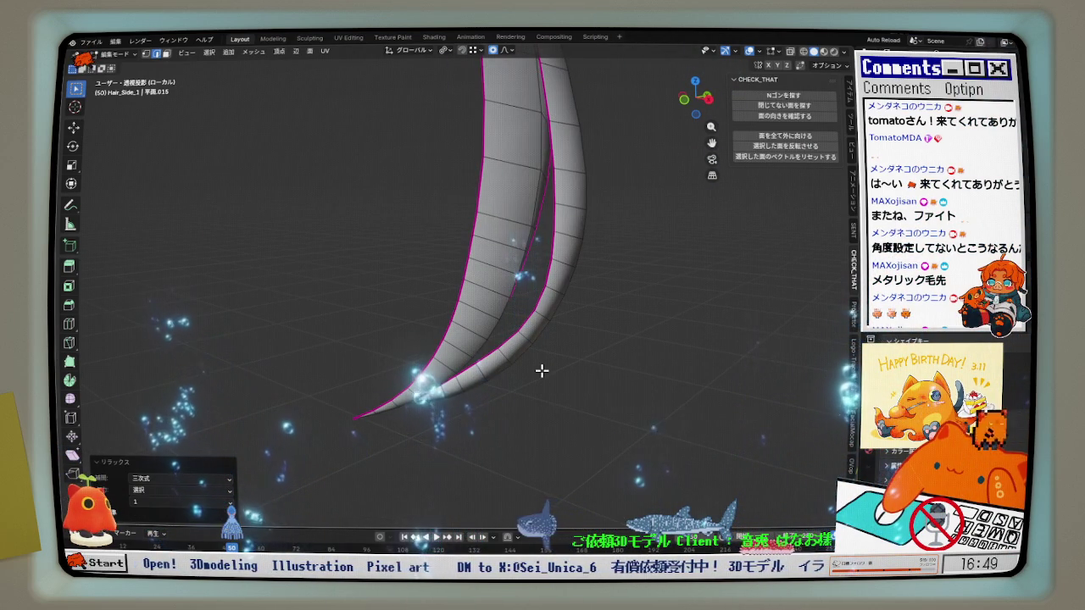
pyautogui.scroll(3, 536, 366)
pyautogui.moveTo(485, 324)
pyautogui.mouseDown(button='middle')
pyautogui.moveTo(528, 351)
pyautogui.moveTo(641, 339)
pyautogui.moveTo(630, 343)
pyautogui.mouseUp(button='middle')
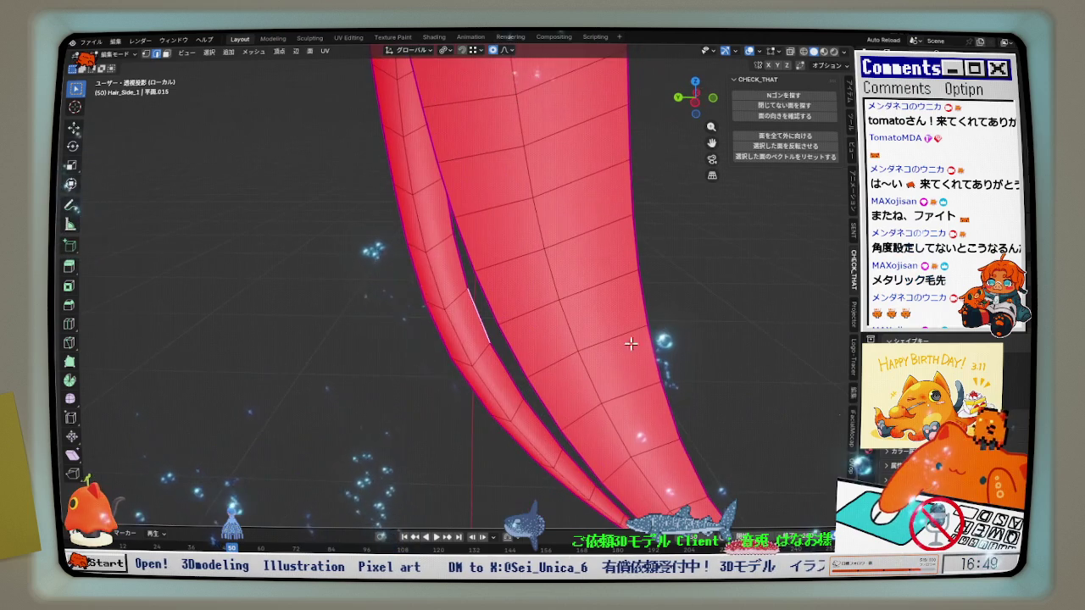
# Mark the narrow strand's selected edge loop as sharp and check its other side.
pyautogui.click(486, 335)
pyautogui.moveTo(487, 345)
pyautogui.mouseDown(button='middle')
pyautogui.moveTo(525, 395)
pyautogui.moveTo(511, 378)
pyautogui.mouseUp(button='middle')
pyautogui.scroll(1, 511, 378)
pyautogui.scroll(1, 511, 379)
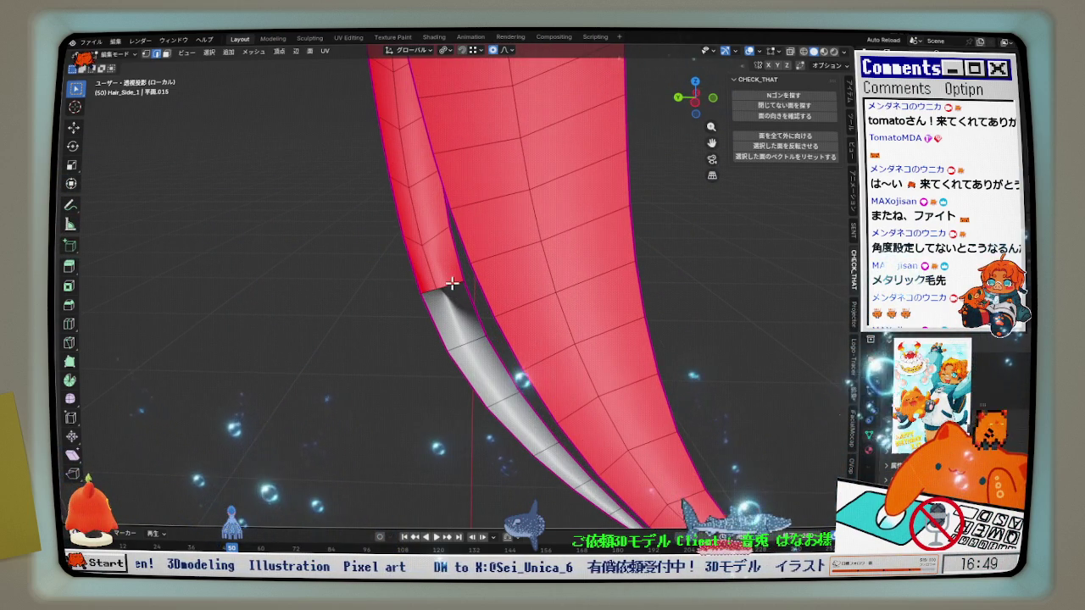
pyautogui.scroll(1, 511, 373)
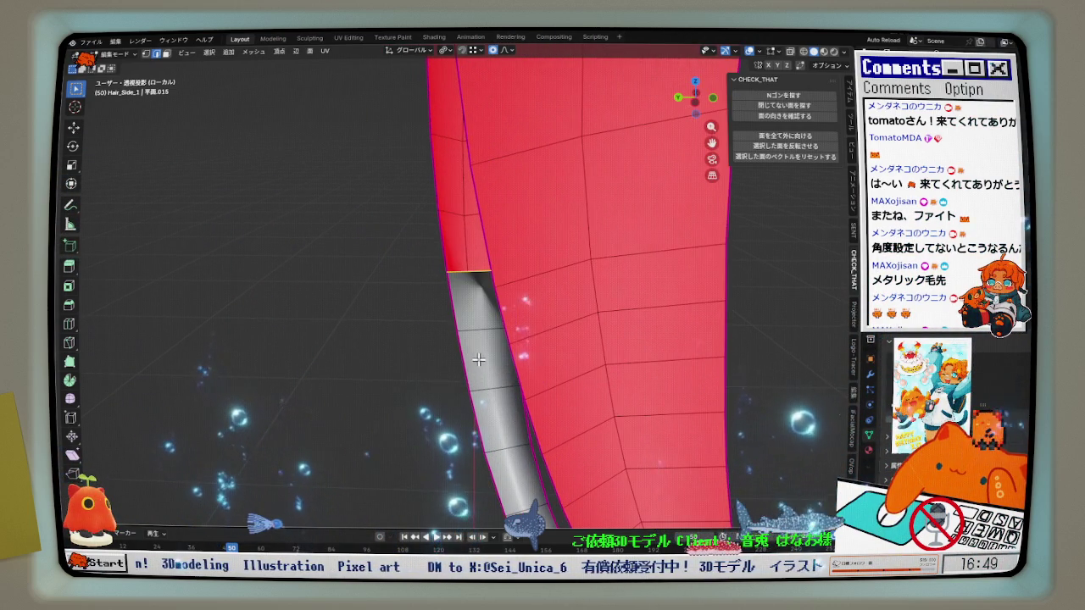
pyautogui.moveTo(452, 252)
pyautogui.mouseDown(button='middle')
pyautogui.moveTo(480, 261)
pyautogui.moveTo(534, 322)
pyautogui.moveTo(622, 310)
pyautogui.moveTo(653, 331)
pyautogui.moveTo(564, 412)
pyautogui.moveTo(462, 336)
pyautogui.moveTo(478, 319)
pyautogui.mouseUp(button='middle')
pyautogui.rightClick(523, 315)
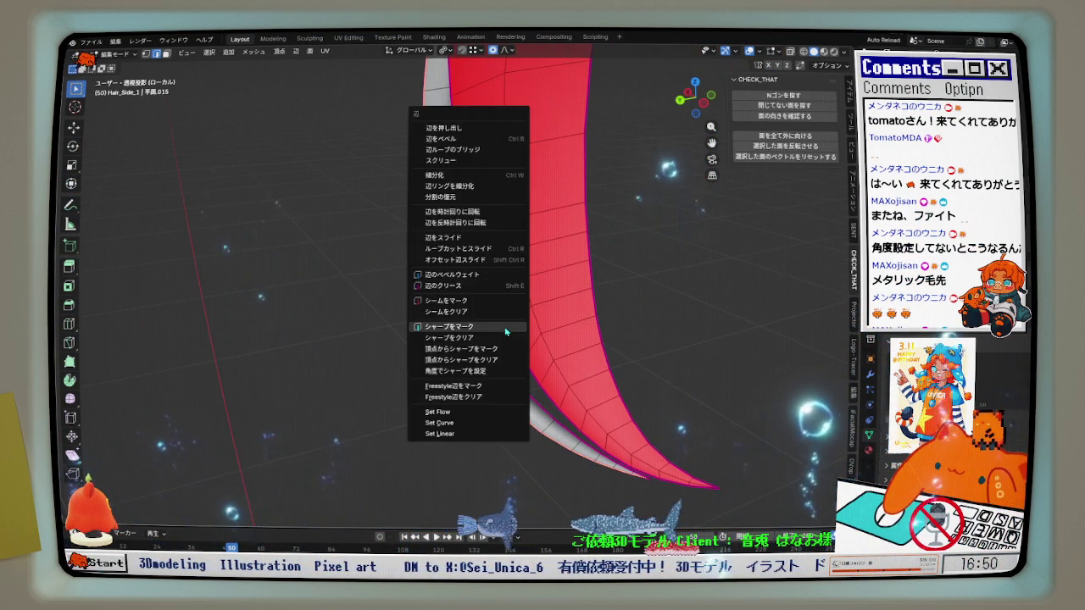
pyautogui.click(508, 336)
pyautogui.moveTo(507, 343); pyautogui.dragTo(715, 319, button='middle')
pyautogui.rightClick(714, 319)
pyautogui.click(714, 320)
# Select the strand's top row of faces, grow it toward the tip, and mark it sharp.
pyautogui.moveTo(632, 353)
pyautogui.mouseDown(button='middle')
pyautogui.moveTo(680, 337)
pyautogui.moveTo(754, 361)
pyautogui.moveTo(843, 370)
pyautogui.mouseUp(button='middle')
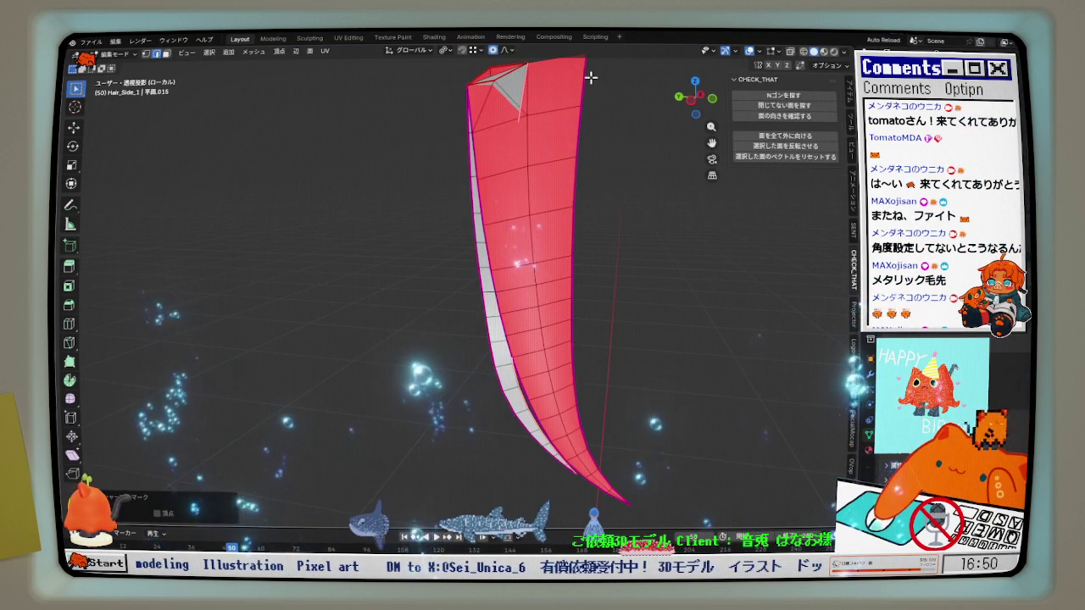
pyautogui.moveTo(526, 169)
pyautogui.mouseDown(button='middle')
pyautogui.moveTo(567, 286)
pyautogui.moveTo(500, 346)
pyautogui.mouseUp(button='middle')
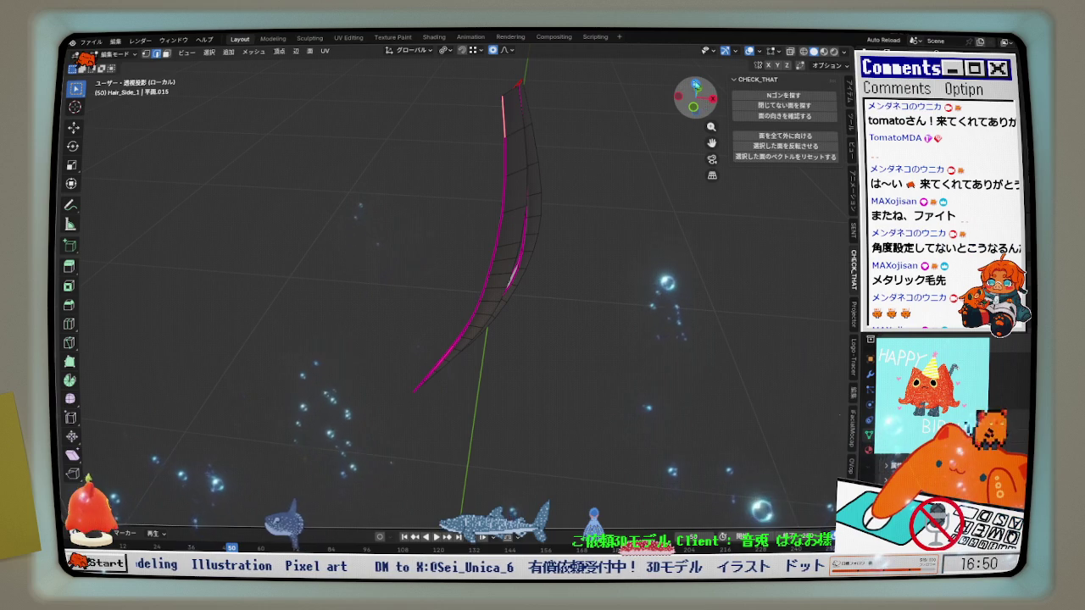
pyautogui.click(696, 85)
pyautogui.moveTo(454, 174); pyautogui.dragTo(491, 262, button='middle')
pyautogui.scroll(4, 491, 262)
pyautogui.moveTo(552, 203)
pyautogui.mouseDown(button='middle')
pyautogui.moveTo(628, 183)
pyautogui.moveTo(581, 189)
pyautogui.mouseUp(button='middle')
pyautogui.click(572, 146)
pyautogui.press('ctrl+KP_Add')
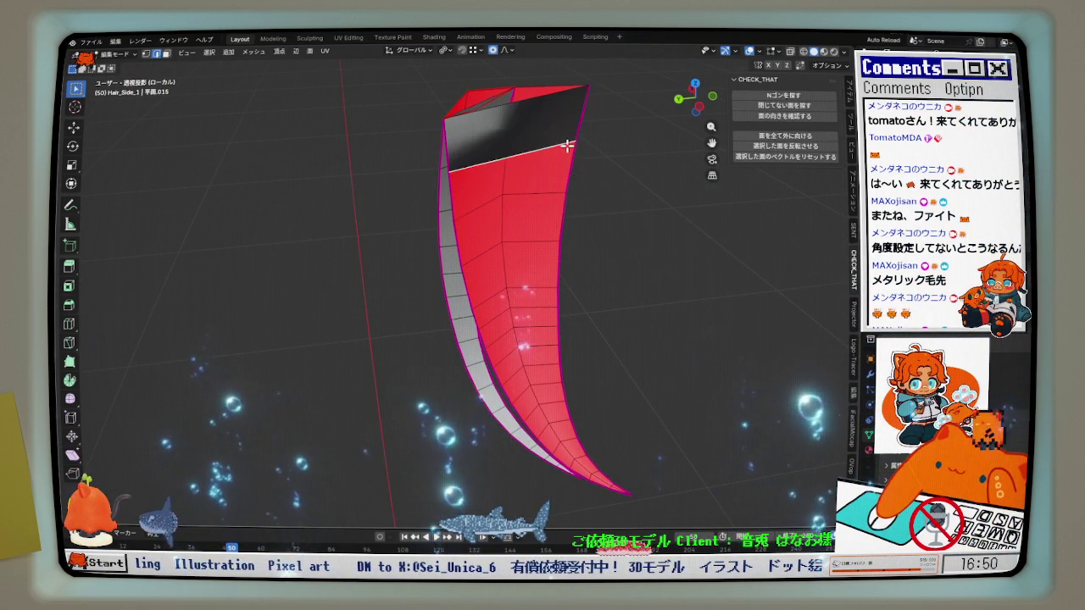
pyautogui.press('ctrl+KP_Add')
pyautogui.press('ctrl+KP_Add')
pyautogui.press('ctrl+KP_Add')
pyautogui.keyDown('shift'); pyautogui.moveTo(621, 406); pyautogui.dragTo(561, 311, button='middle'); pyautogui.keyUp('shift')
pyautogui.press('ctrl+KP_Add')
pyautogui.press('ctrl+KP_Add')
pyautogui.press('ctrl+KP_Add')
pyautogui.press('ctrl+KP_Add')
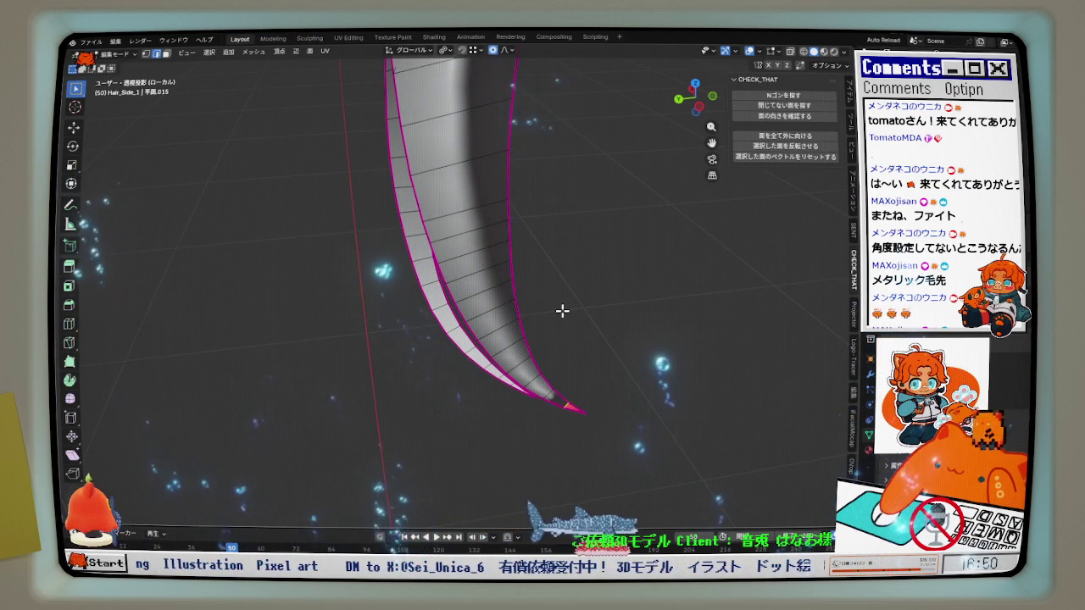
pyautogui.moveTo(475, 182); pyautogui.dragTo(494, 266, button='middle')
pyautogui.rightClick(556, 273)
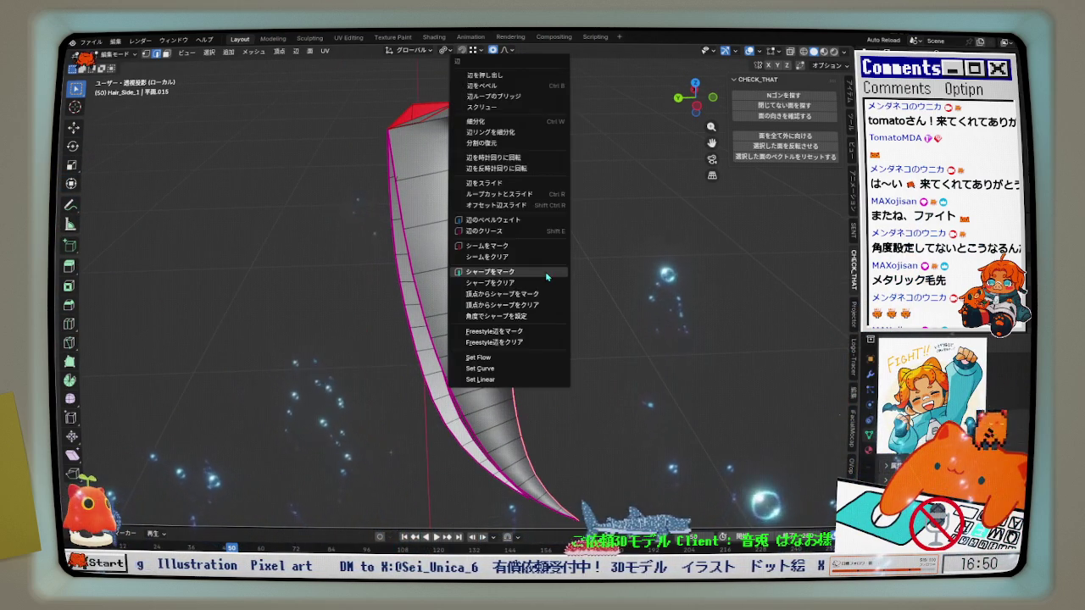
pyautogui.click(521, 271)
# Mark another edge selection on the strand sharp through the Ctrl+E Edge menu.
pyautogui.rightClick(449, 306)
pyautogui.click(449, 303)
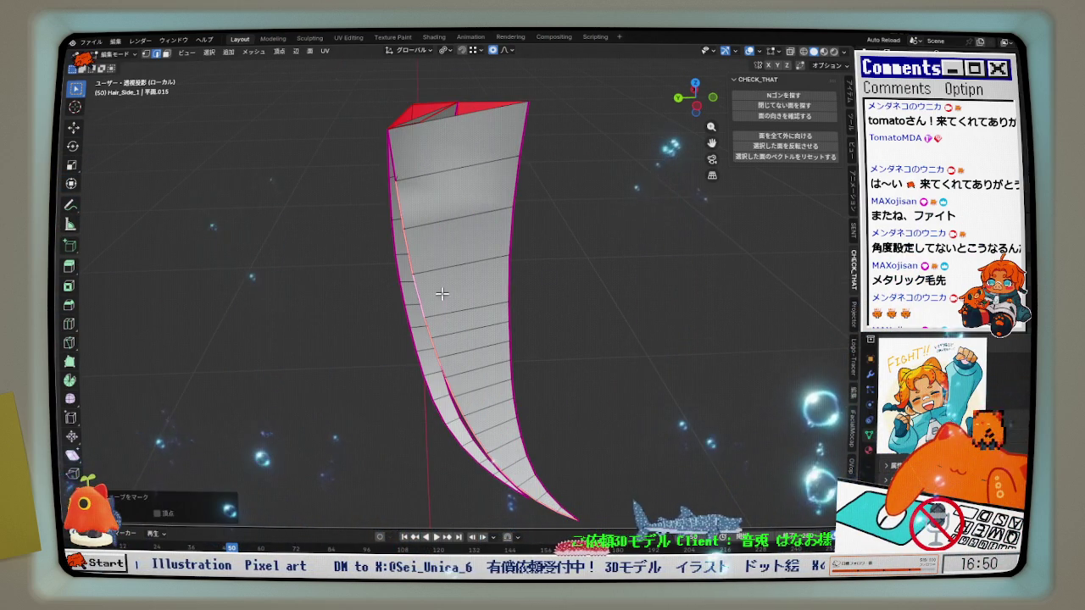
pyautogui.click(447, 177)
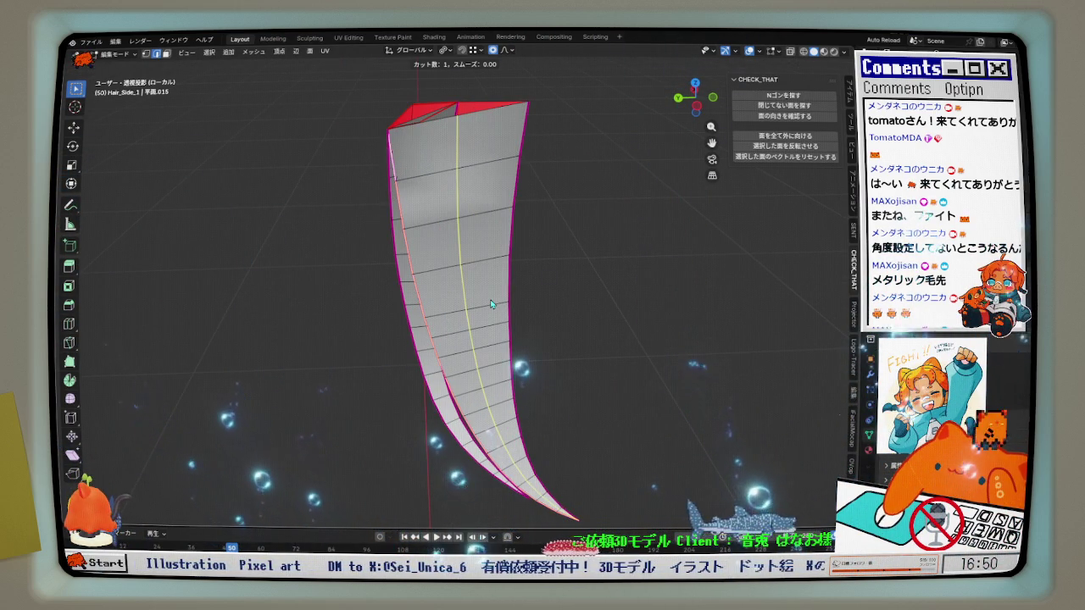
pyautogui.moveTo(646, 290); pyautogui.dragTo(614, 278, button='middle')
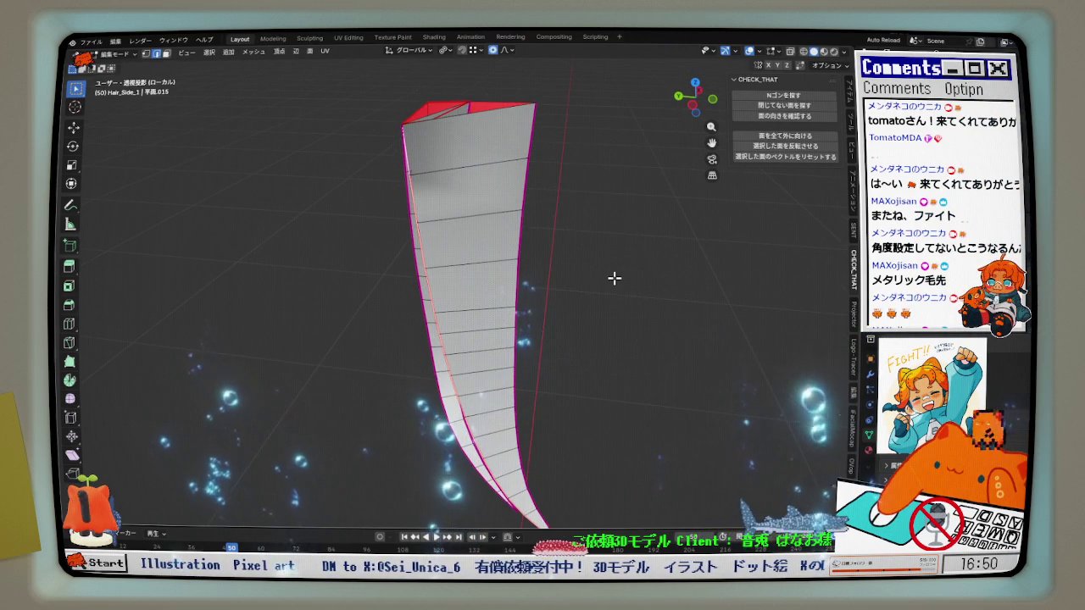
pyautogui.hotkey('ctrl', 'e')
pyautogui.click(570, 362)
pyautogui.moveTo(567, 359)
pyautogui.mouseDown(button='middle')
pyautogui.moveTo(484, 317)
pyautogui.moveTo(354, 290)
pyautogui.moveTo(358, 302)
pyautogui.mouseUp(button='middle')
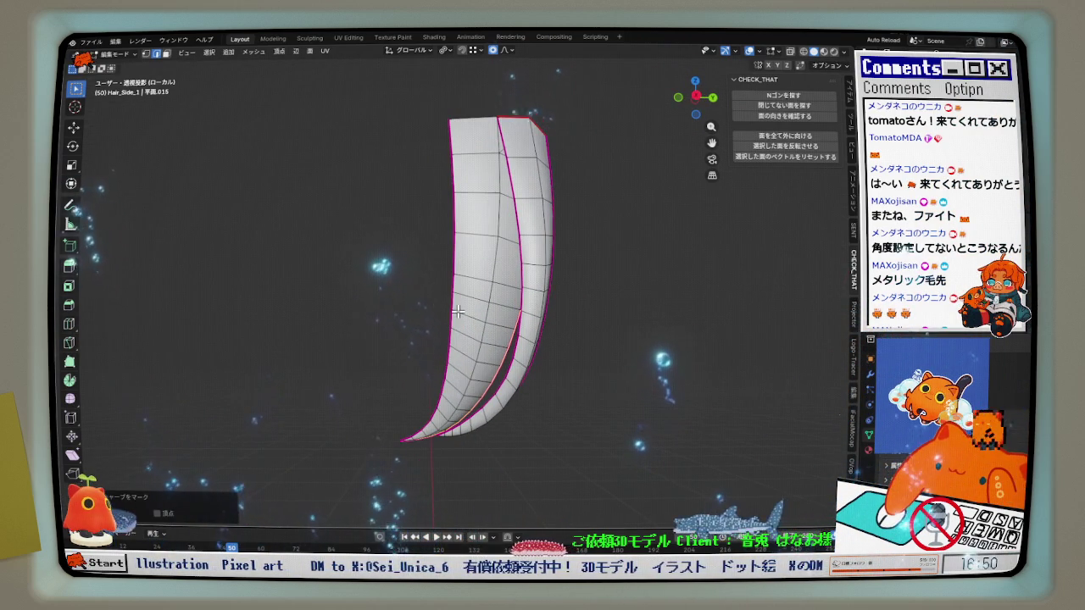
# Exit local view and orbit around the full head from the front view.
pyautogui.press('KP_Divide')
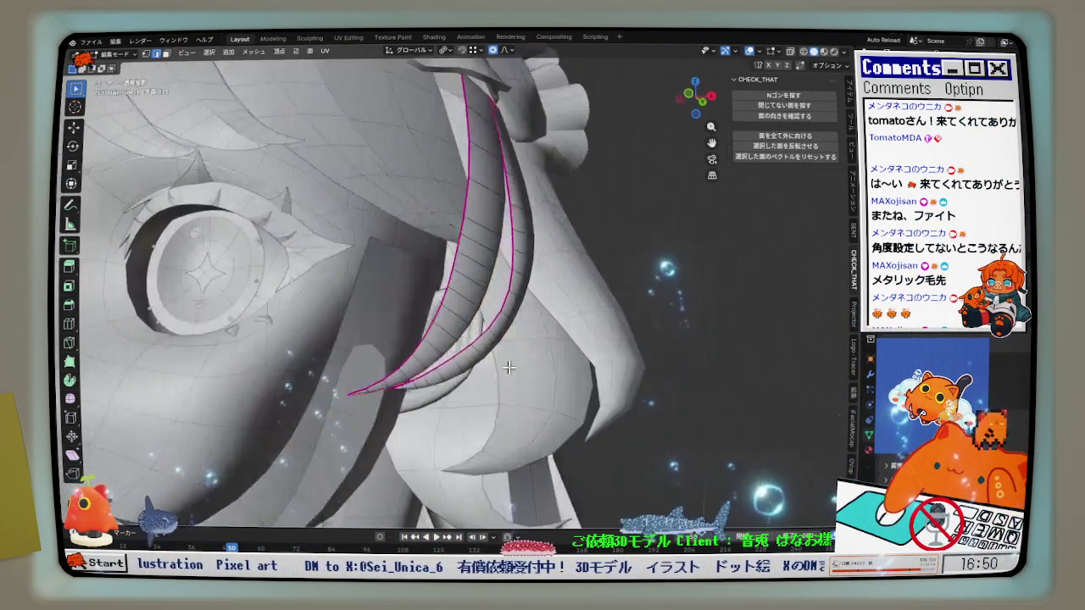
pyautogui.press('KP_1')
pyautogui.scroll(-2, 525, 351)
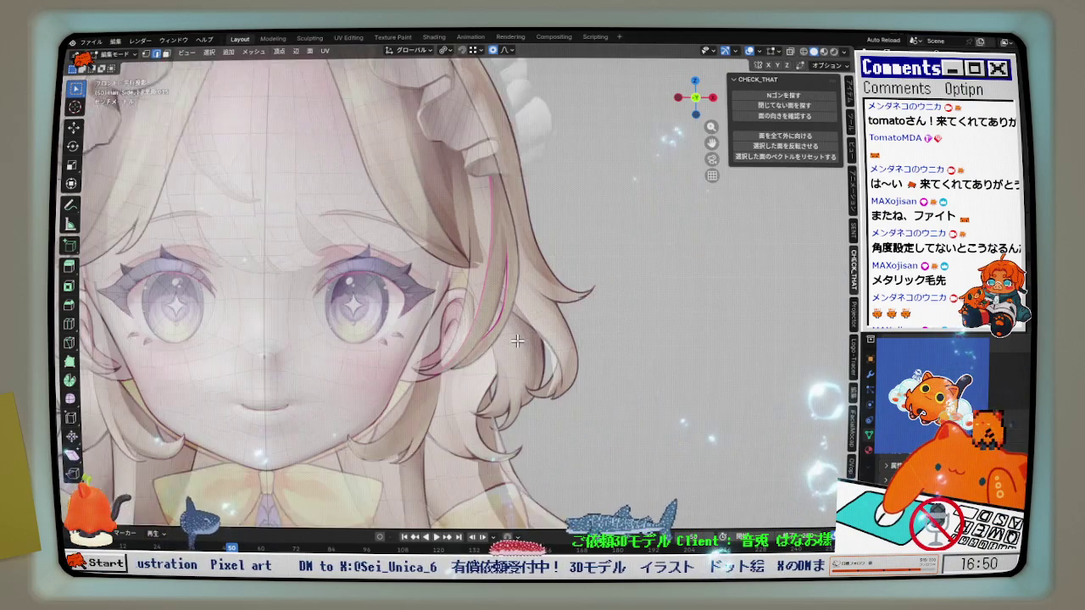
pyautogui.scroll(-2, 530, 344)
pyautogui.scroll(-2, 536, 335)
pyautogui.moveTo(539, 333)
pyautogui.mouseDown(button='middle')
pyautogui.moveTo(384, 369)
pyautogui.moveTo(458, 368)
pyautogui.mouseUp(button='middle')
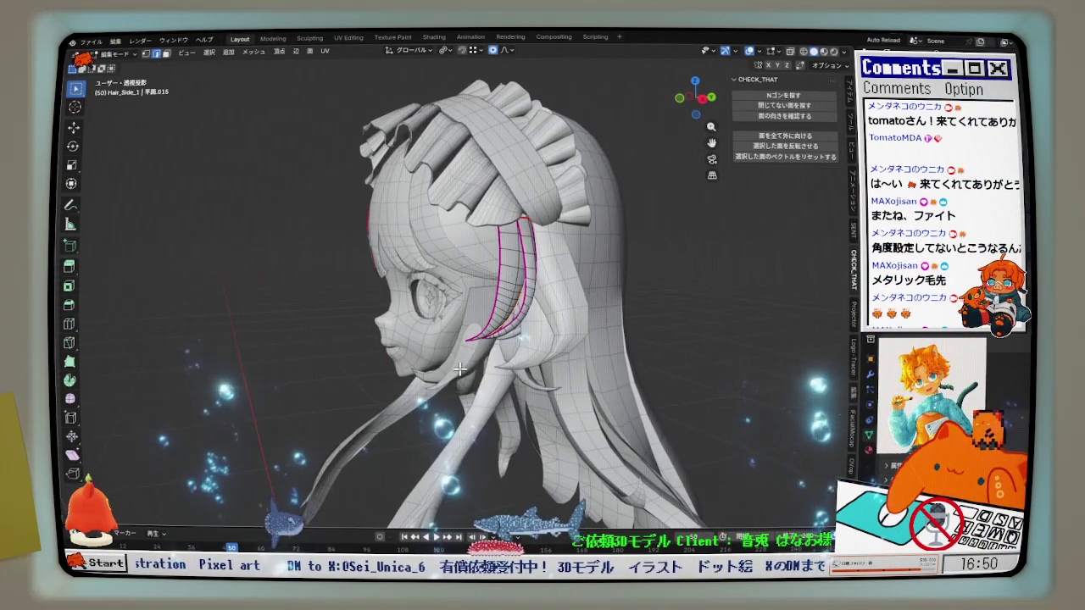
pyautogui.moveTo(523, 371)
pyautogui.mouseDown(button='middle')
pyautogui.moveTo(601, 322)
pyautogui.moveTo(559, 305)
pyautogui.moveTo(590, 298)
pyautogui.moveTo(556, 398)
pyautogui.moveTo(576, 402)
pyautogui.moveTo(516, 400)
pyautogui.mouseUp(button='middle')
pyautogui.scroll(2, 567, 343)
pyautogui.scroll(1, 557, 304)
pyautogui.scroll(2, 555, 303)
# Return to the front reference view and orbit toward the eye and side hair.
pyautogui.press('KP_1')
pyautogui.scroll(-2, 584, 339)
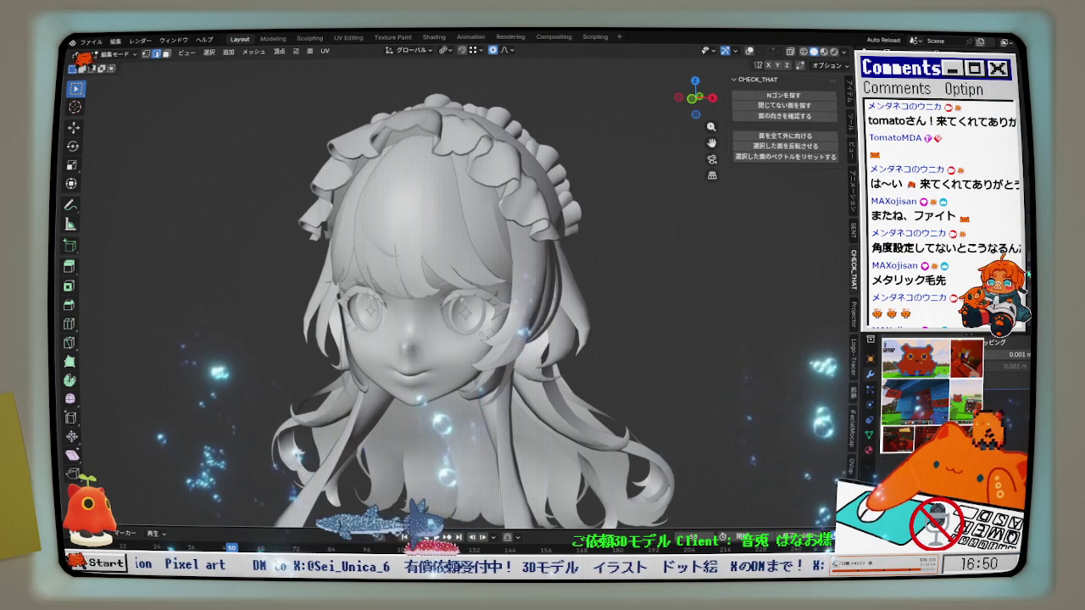
pyautogui.scroll(4, 431, 362)
pyautogui.moveTo(430, 362)
pyautogui.mouseDown(button='middle')
pyautogui.moveTo(449, 360)
pyautogui.moveTo(431, 362)
pyautogui.mouseUp(button='middle')
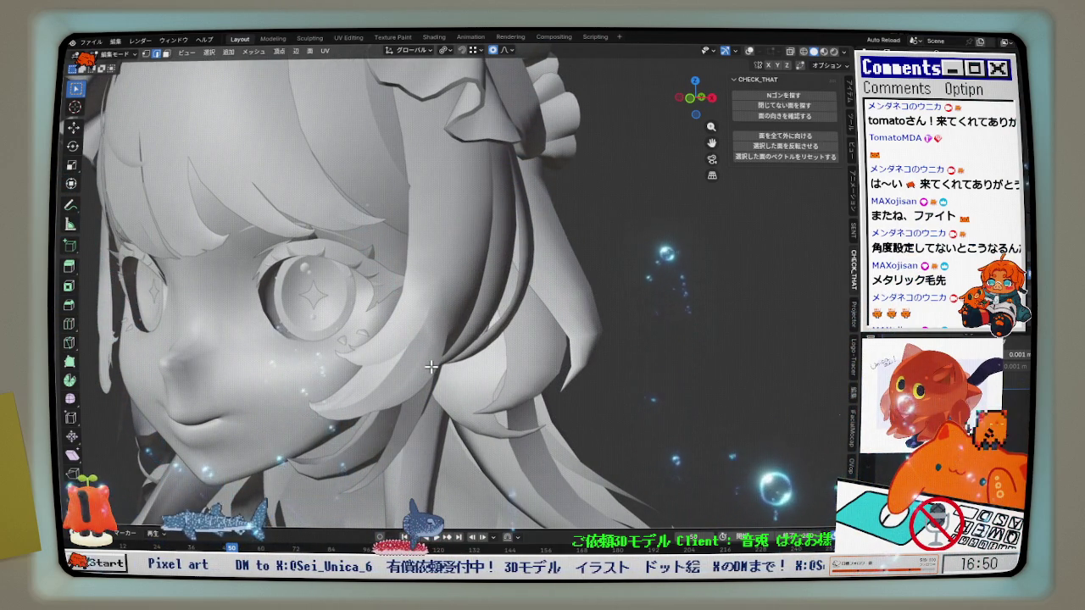
pyautogui.moveTo(430, 366)
pyautogui.mouseDown(button='middle')
pyautogui.moveTo(467, 364)
pyautogui.moveTo(469, 347)
pyautogui.mouseUp(button='middle')
pyautogui.scroll(3, 474, 322)
pyautogui.moveTo(483, 296); pyautogui.dragTo(440, 299, button='middle')
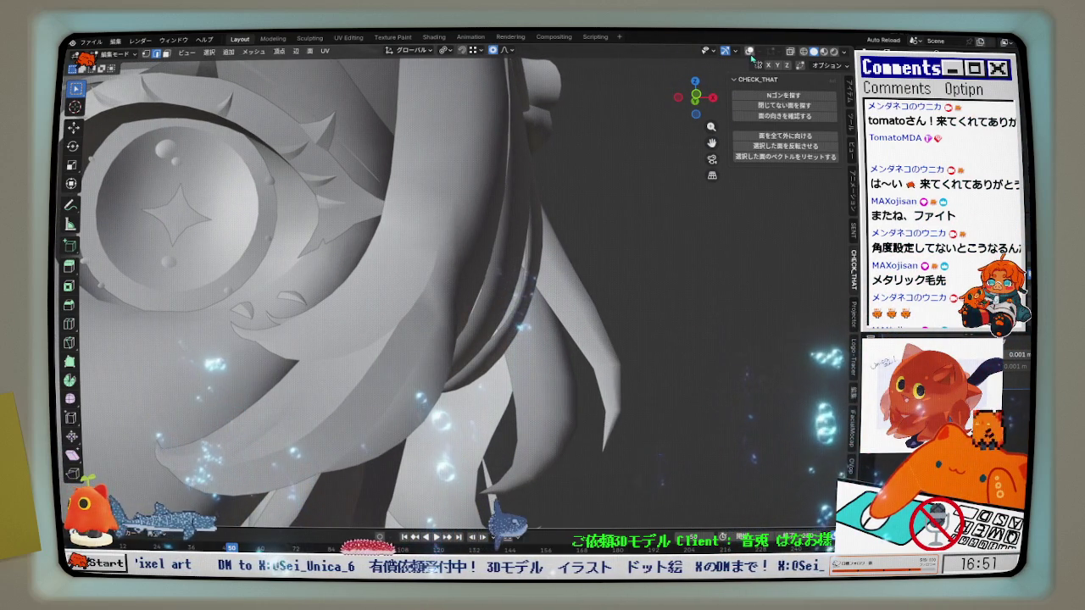
# Relax a shortest edge path on the side hair strand beside the face, cubic interpolation, 1 iteration.
pyautogui.scroll(2, 444, 277)
pyautogui.moveTo(434, 339)
pyautogui.mouseDown(button='middle')
pyautogui.moveTo(435, 302)
pyautogui.moveTo(460, 319)
pyautogui.moveTo(435, 346)
pyautogui.mouseUp(button='middle')
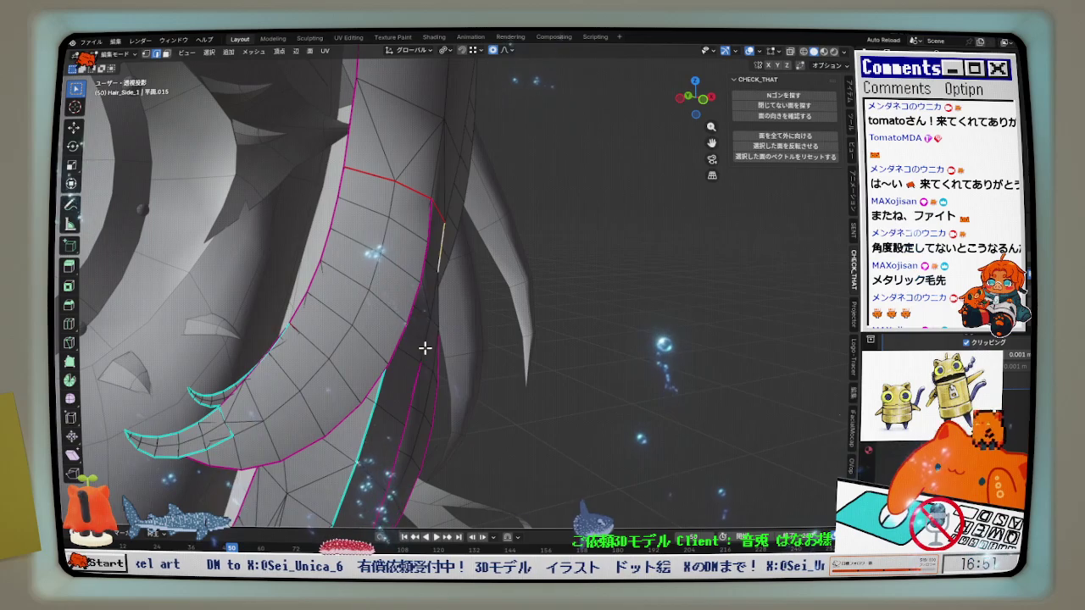
pyautogui.keyDown('ctrl'); pyautogui.click(424, 347); pyautogui.keyUp('ctrl')
pyautogui.moveTo(492, 317)
pyautogui.mouseDown(button='middle')
pyautogui.moveTo(514, 310)
pyautogui.moveTo(480, 259)
pyautogui.moveTo(404, 225)
pyautogui.moveTo(499, 304)
pyautogui.moveTo(485, 306)
pyautogui.mouseUp(button='middle')
pyautogui.click(527, 287)
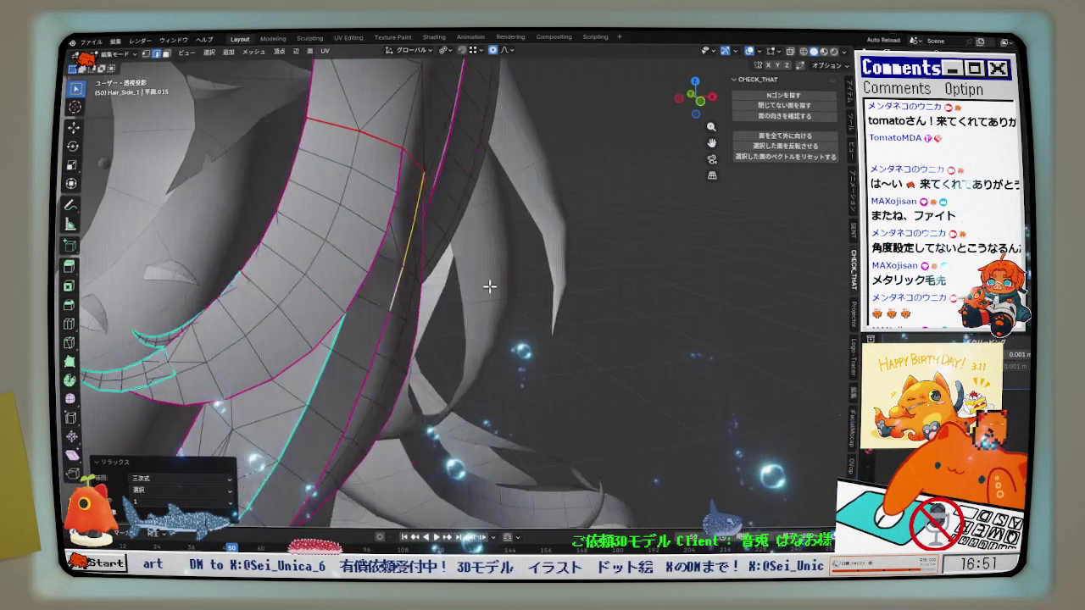
pyautogui.scroll(2, 441, 272)
pyautogui.moveTo(424, 294)
pyautogui.mouseDown(button='middle')
pyautogui.moveTo(429, 255)
pyautogui.moveTo(497, 268)
pyautogui.mouseUp(button='middle')
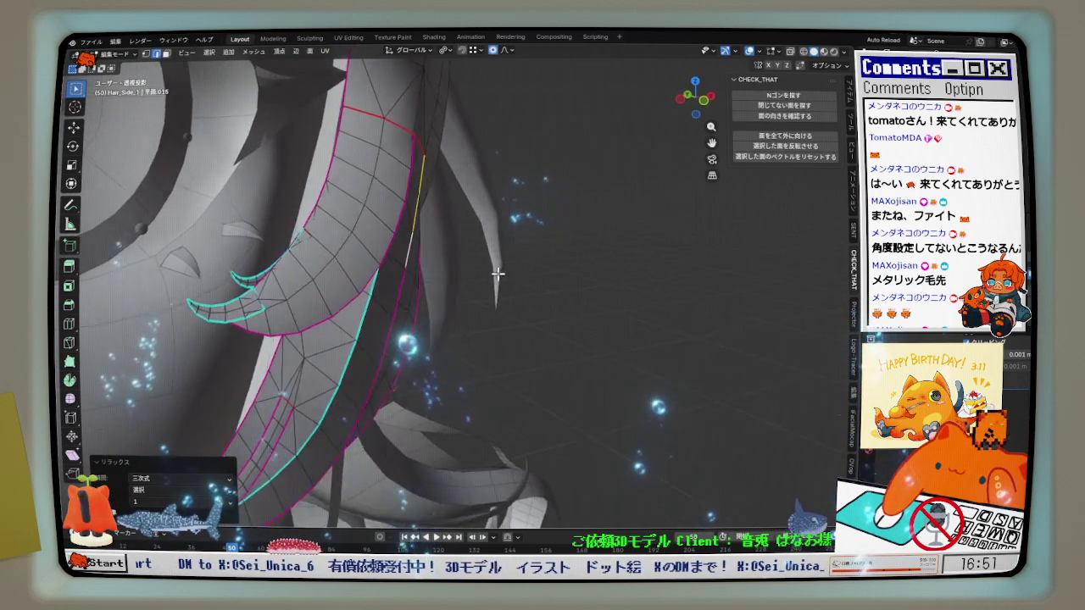
pyautogui.scroll(3, 484, 272)
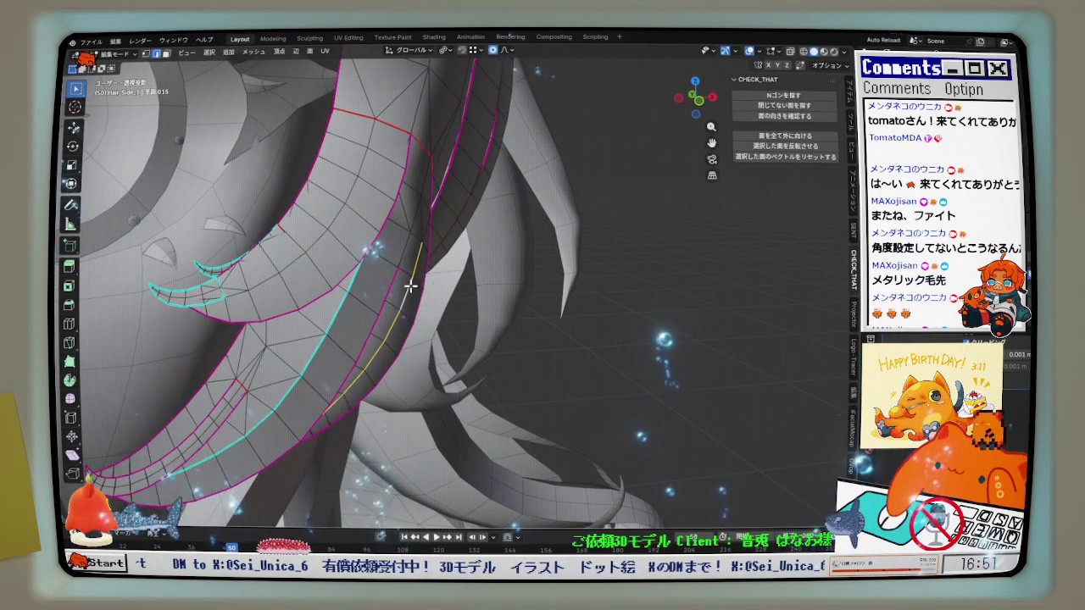
pyautogui.moveTo(568, 289)
pyautogui.mouseDown(button='middle')
pyautogui.moveTo(577, 294)
pyautogui.moveTo(409, 274)
pyautogui.moveTo(409, 248)
pyautogui.mouseUp(button='middle')
pyautogui.moveTo(404, 208); pyautogui.dragTo(355, 249, button='middle')
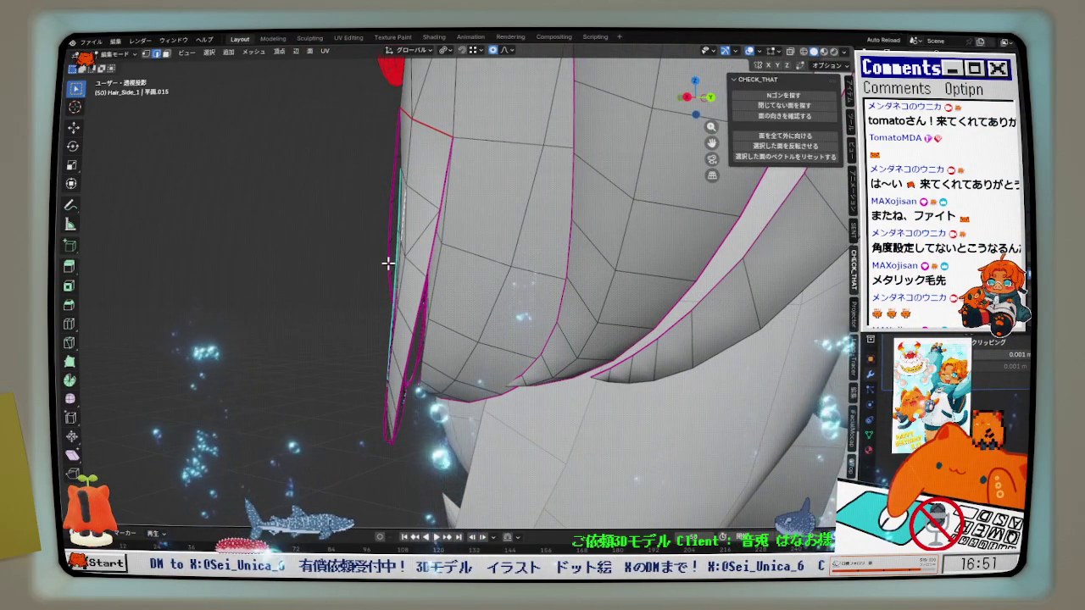
# From the Right view, frame the strand edge-on and apply a slight shrink/fatten.
pyautogui.press('KP_3')
pyautogui.scroll(2, 387, 266)
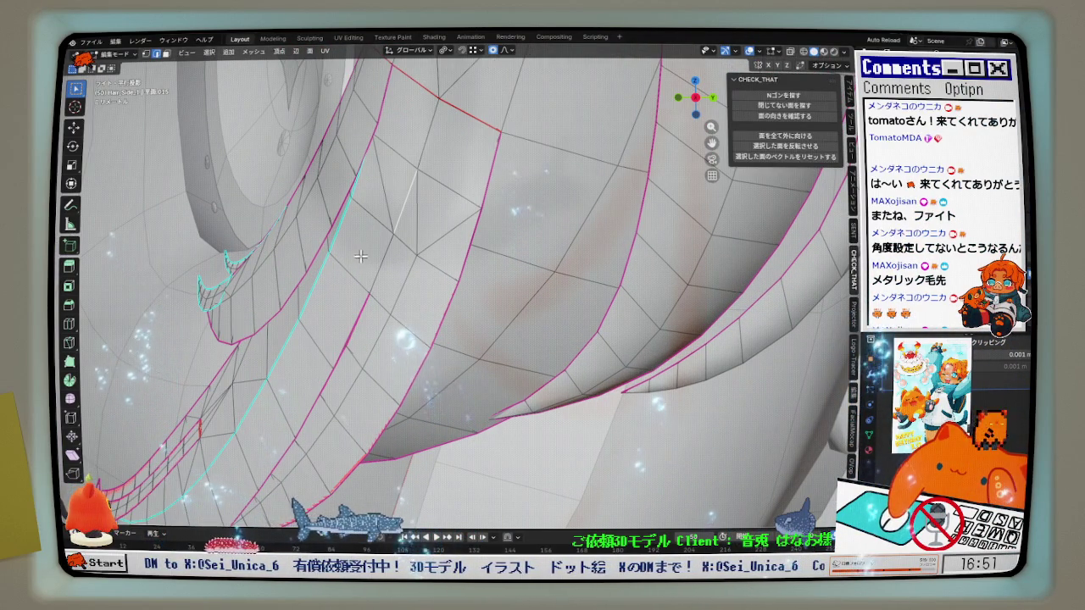
pyautogui.moveTo(400, 238)
pyautogui.mouseDown(button='middle')
pyautogui.moveTo(400, 217)
pyautogui.moveTo(433, 254)
pyautogui.moveTo(529, 275)
pyautogui.moveTo(402, 249)
pyautogui.moveTo(419, 240)
pyautogui.mouseUp(button='middle')
pyautogui.keyDown('shift'); pyautogui.moveTo(367, 324); pyautogui.dragTo(418, 292, button='middle'); pyautogui.keyUp('shift')
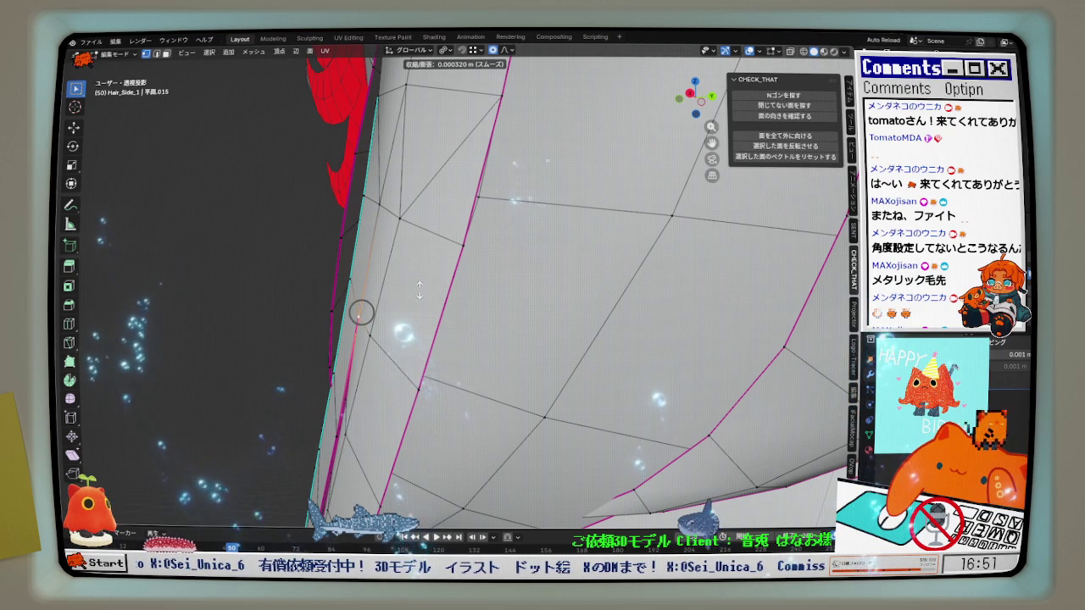
pyautogui.click(418, 289)
pyautogui.click(418, 290)
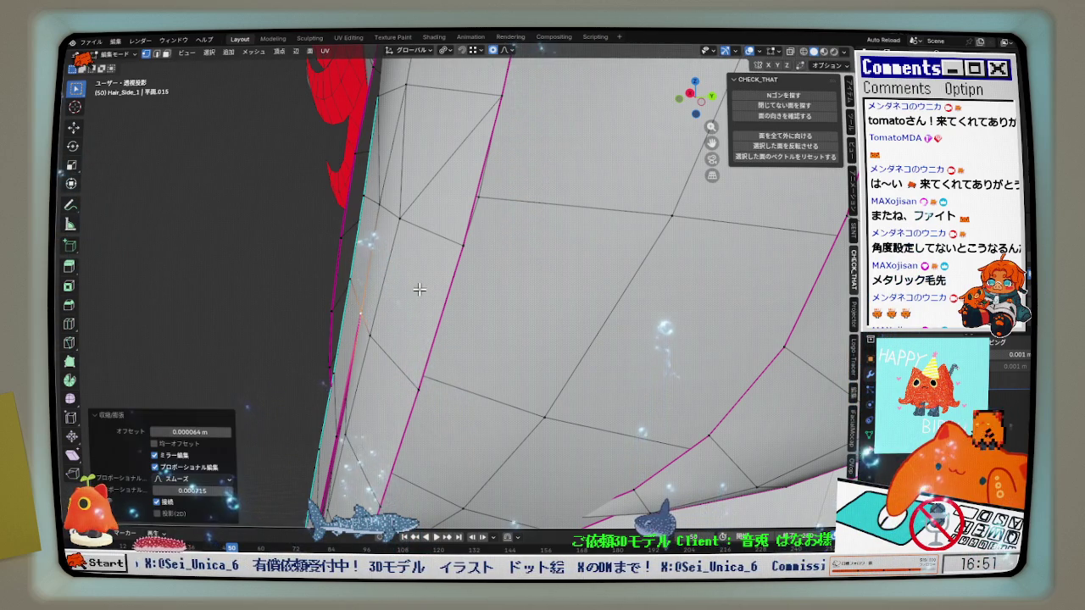
pyautogui.scroll(-1, 424, 286)
pyautogui.scroll(-1, 428, 286)
pyautogui.scroll(1, 427, 285)
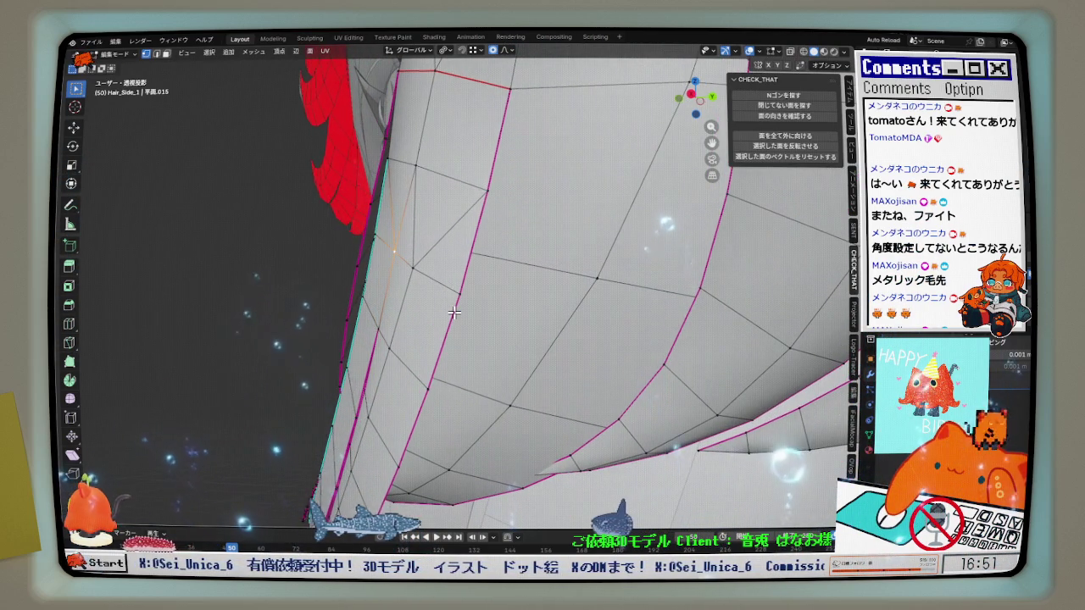
# Nudge the side strand's vertices twice along Y to -0.00007 m with smooth proportional editing.
pyautogui.press('KP_3')
pyautogui.scroll(1, 424, 286)
pyautogui.press('g')
pyautogui.press('y')
pyautogui.click(415, 292)
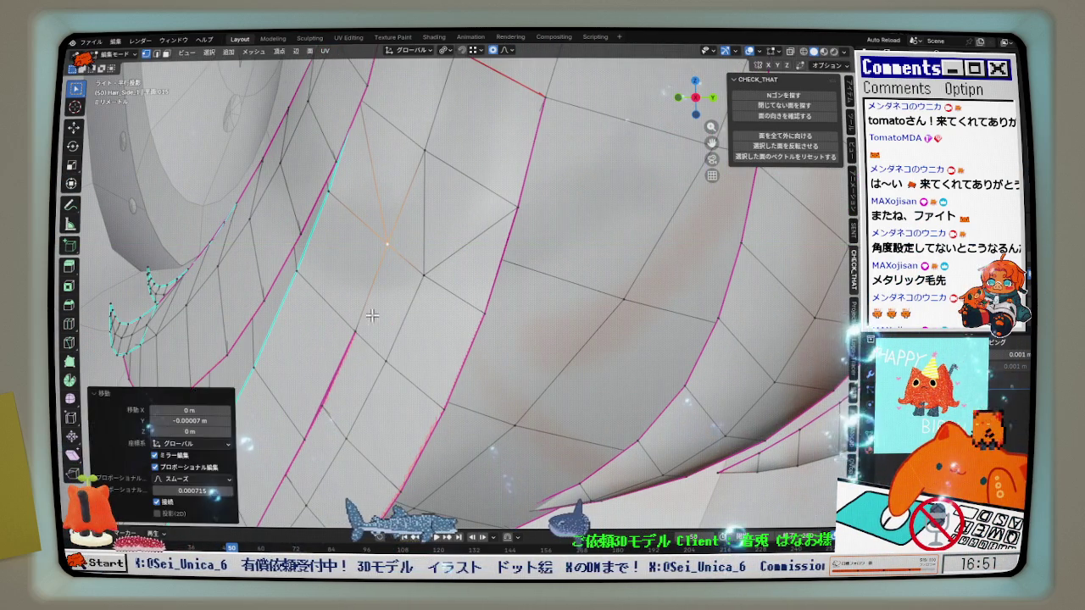
pyautogui.press('g')
pyautogui.press('y')
pyautogui.click(359, 325)
# Compare the strand against the front reference with X-ray turned on.
pyautogui.moveTo(359, 324); pyautogui.dragTo(491, 314, button='middle')
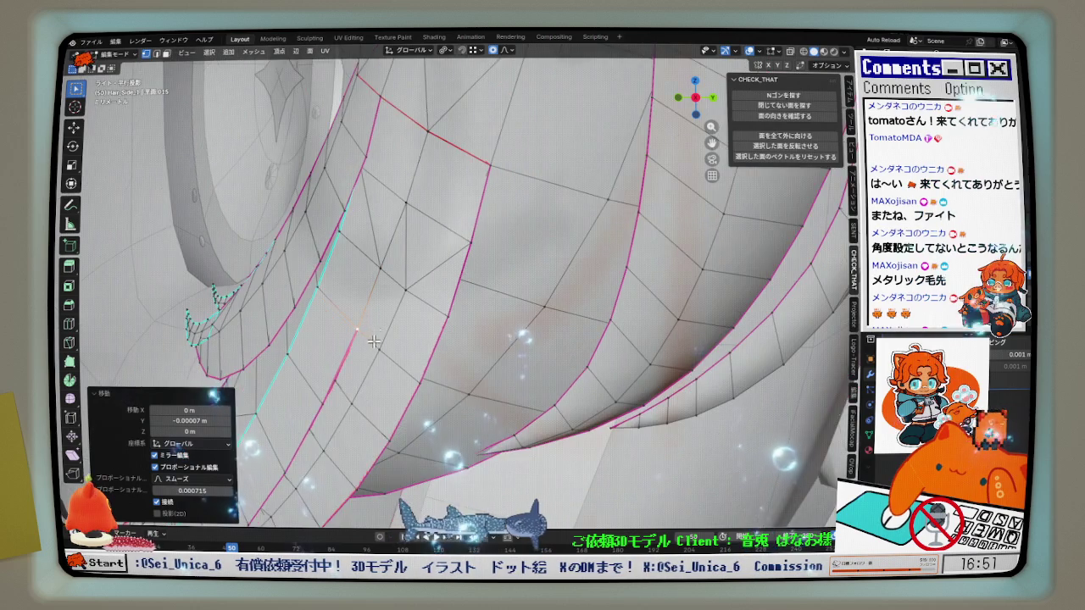
pyautogui.press('KP_1')
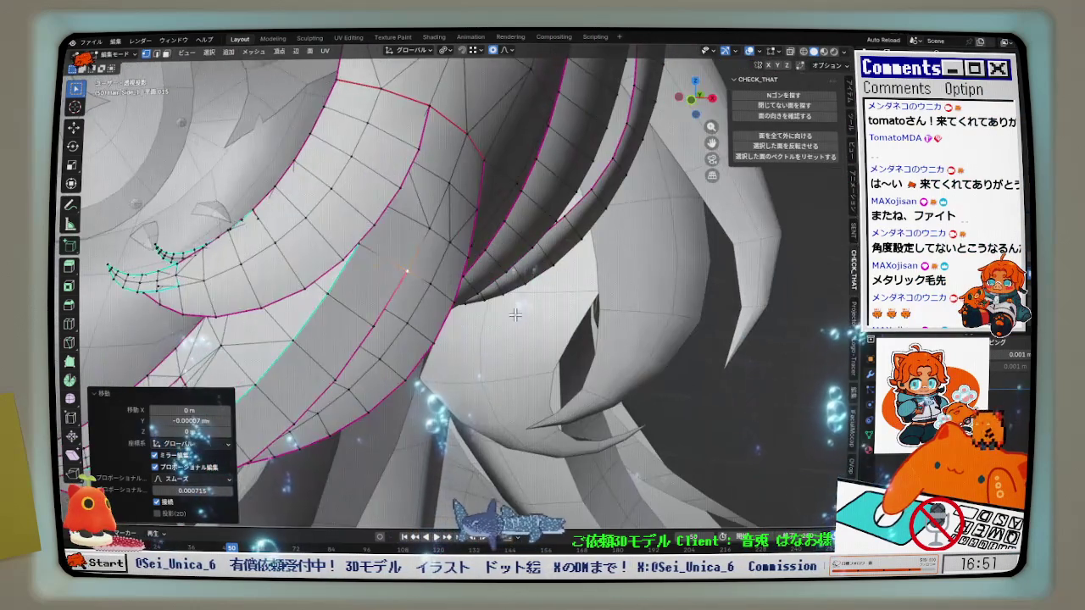
pyautogui.hotkey('alt', 'z')
pyautogui.scroll(-2, 408, 337)
pyautogui.keyDown('shift'); pyautogui.moveTo(408, 336); pyautogui.dragTo(472, 315, button='middle'); pyautogui.keyUp('shift')
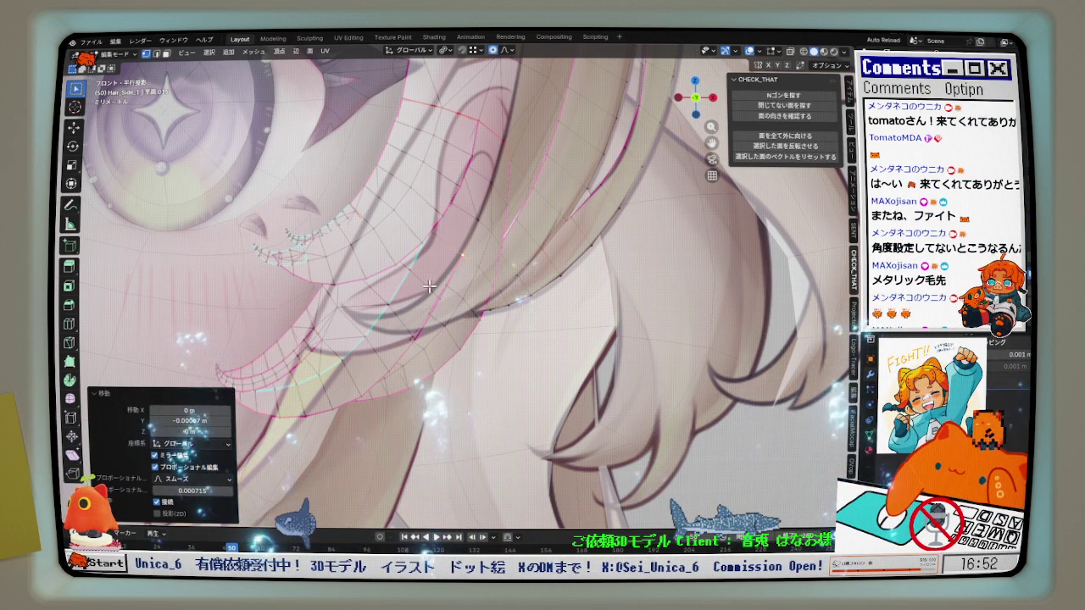
# Orbit around the side hair strand in 3D to judge its reshaped form.
pyautogui.scroll(2, 431, 287)
pyautogui.moveTo(443, 283)
pyautogui.mouseDown(button='middle')
pyautogui.moveTo(431, 217)
pyautogui.moveTo(413, 274)
pyautogui.mouseUp(button='middle')
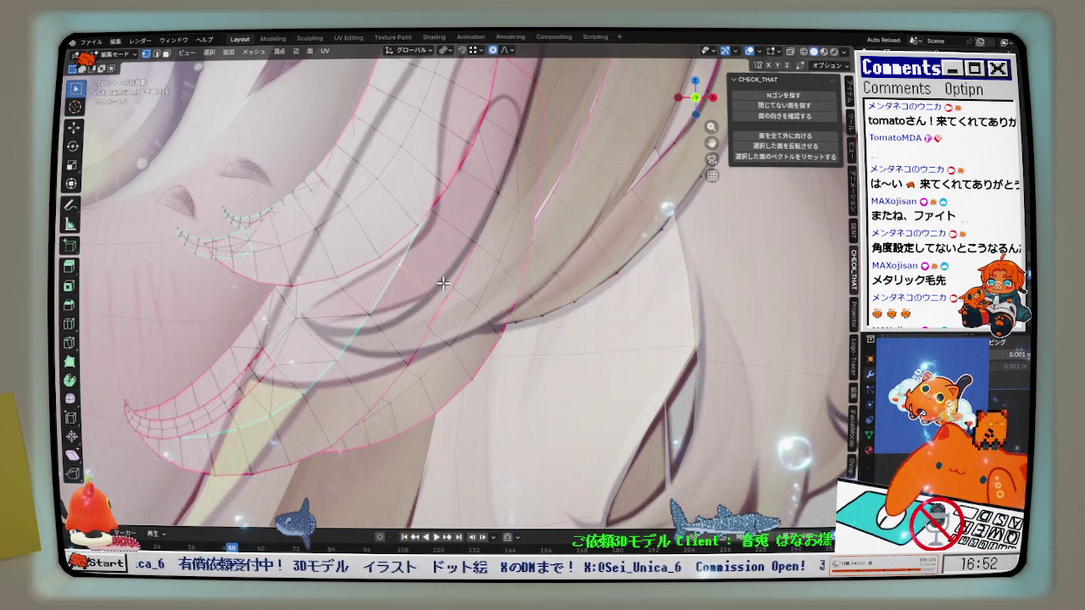
pyautogui.scroll(-2, 443, 283)
pyautogui.moveTo(443, 283); pyautogui.dragTo(475, 254, button='middle')
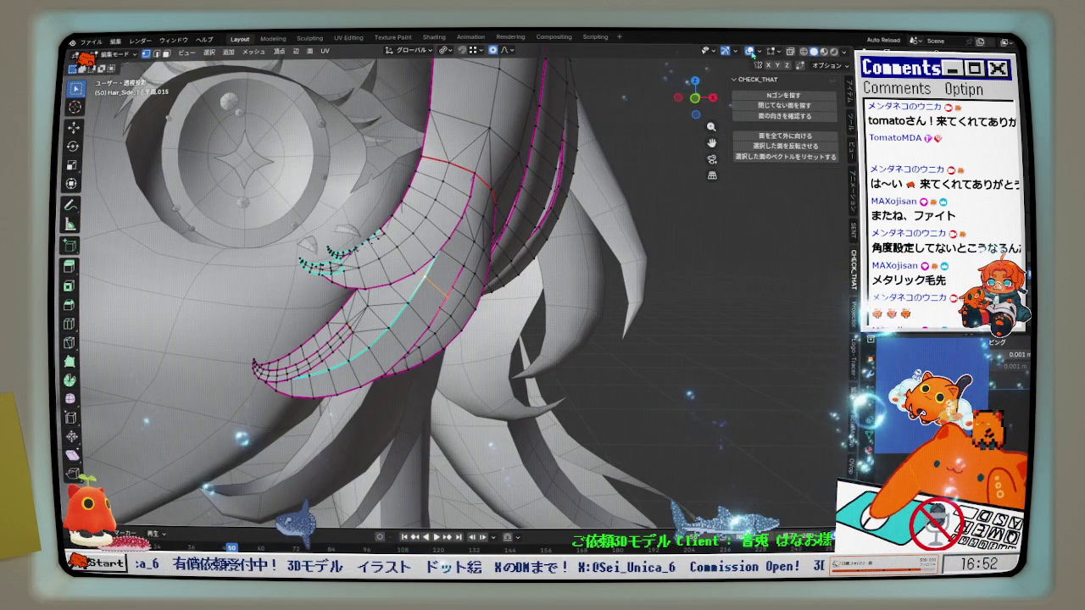
# Hide and restore the mesh overlays, then open the overlay display options.
pyautogui.click(751, 51)
pyautogui.scroll(-5, 489, 235)
pyautogui.click(751, 52)
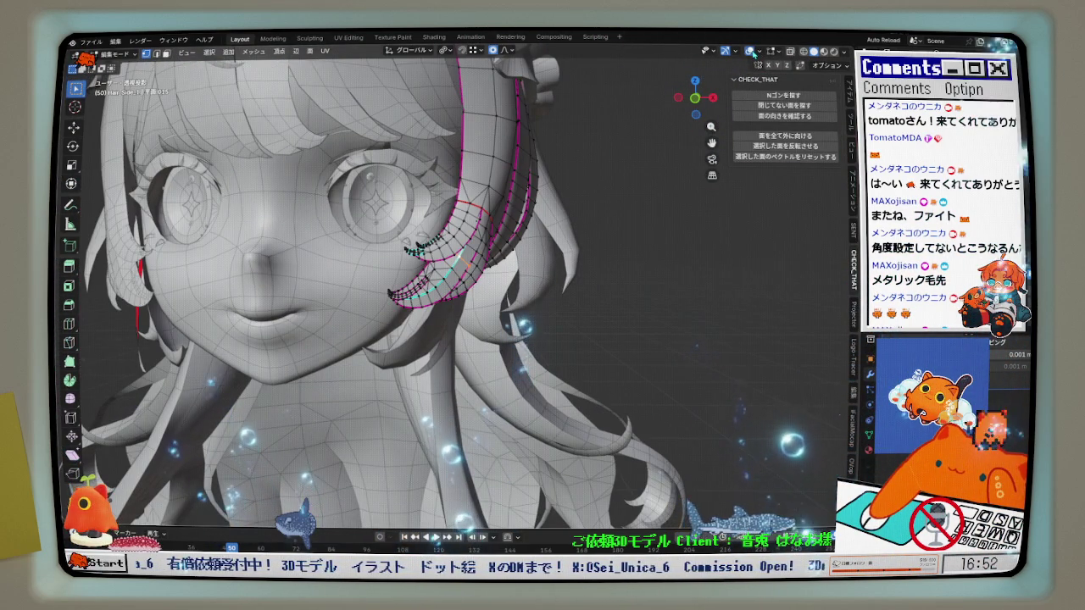
pyautogui.click(759, 51)
# Switch to Object Mode through the mode pie and orbit out to the whole head.
pyautogui.hotkey('ctrl', 'Tab')
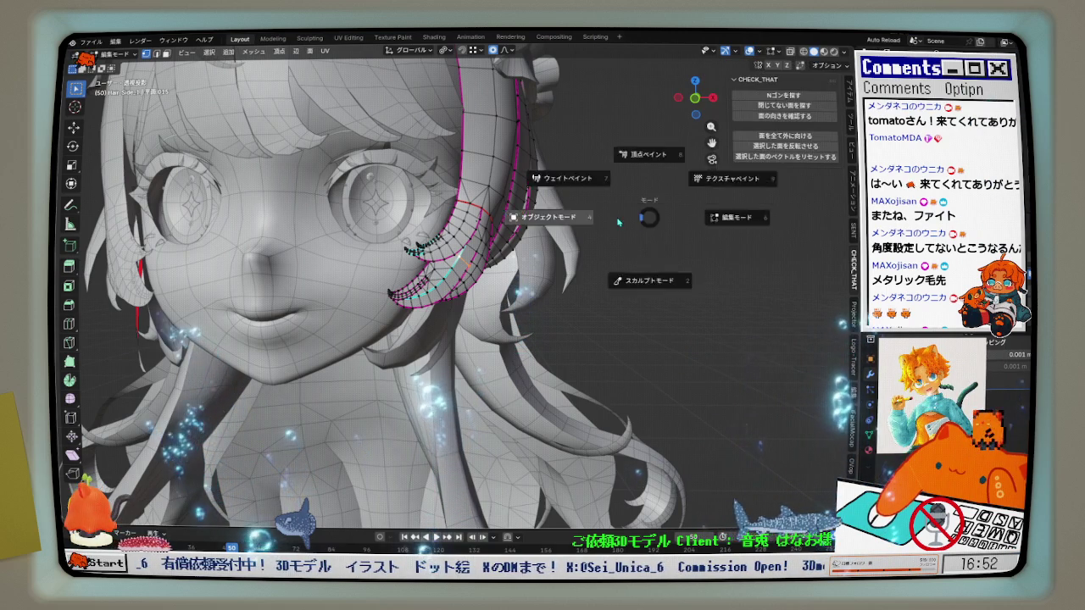
pyautogui.click(572, 245)
pyautogui.scroll(-4, 543, 318)
pyautogui.moveTo(542, 312)
pyautogui.mouseDown(button='middle')
pyautogui.moveTo(589, 314)
pyautogui.moveTo(459, 307)
pyautogui.moveTo(558, 315)
pyautogui.moveTo(489, 320)
pyautogui.moveTo(539, 239)
pyautogui.mouseUp(button='middle')
pyautogui.scroll(2, 545, 316)
pyautogui.scroll(2, 545, 316)
pyautogui.scroll(-4, 508, 288)
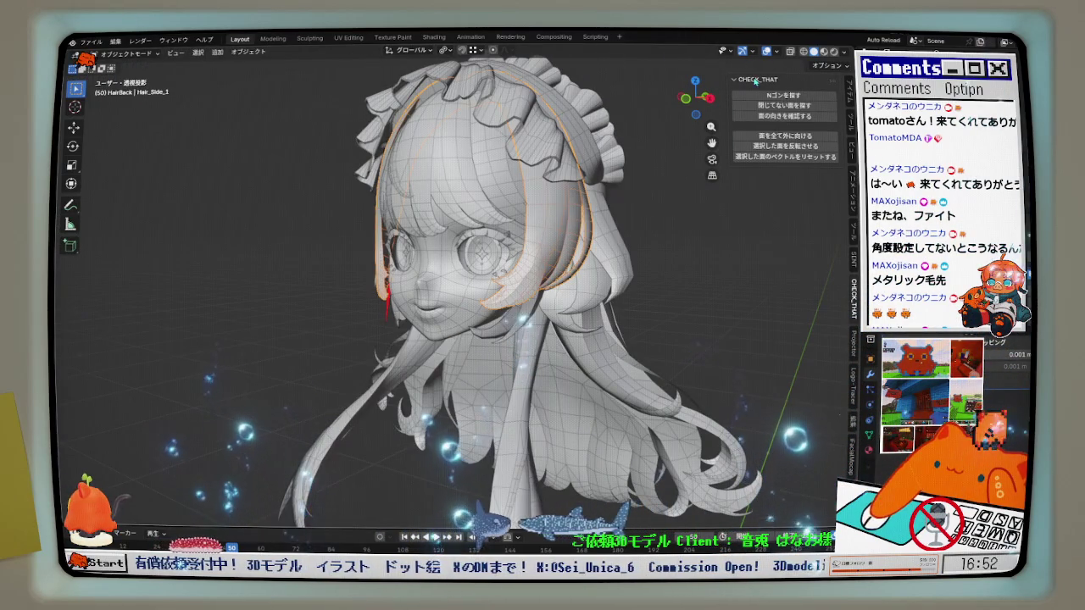
# Isolate the hair mesh in Local View, inspect its side, then exit Local View.
pyautogui.press('KP_Divide')
pyautogui.moveTo(526, 267)
pyautogui.mouseDown(button='middle')
pyautogui.moveTo(644, 367)
pyautogui.moveTo(559, 408)
pyautogui.mouseUp(button='middle')
pyautogui.scroll(4, 644, 367)
pyautogui.press('KP_Divide')
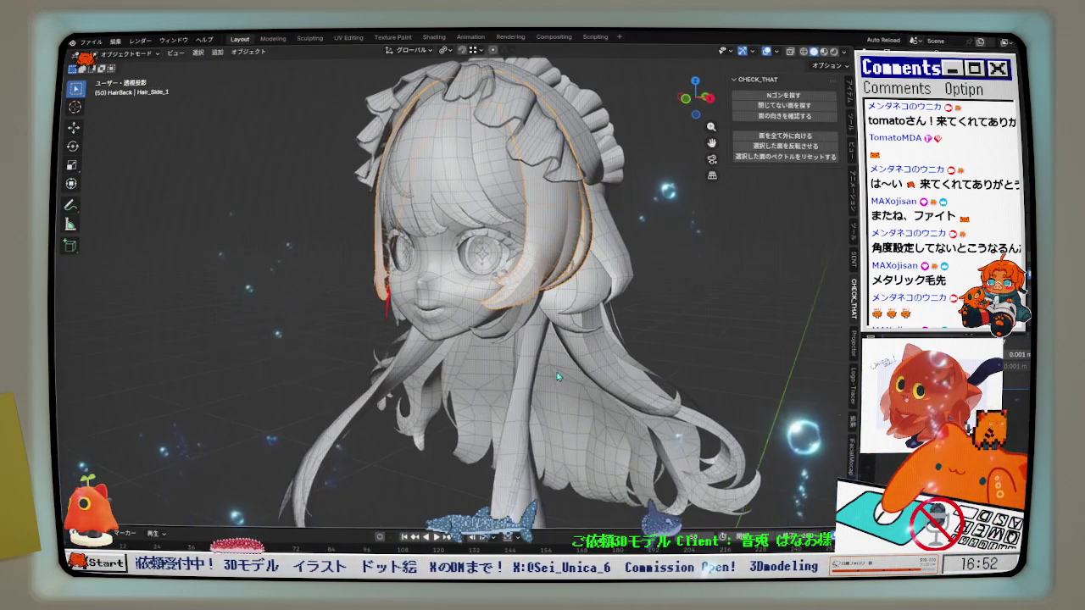
# Snap to the front view and zoom in over the reference illustration.
pyautogui.press('KP_1')
pyautogui.scroll(1, 591, 293)
pyautogui.scroll(1, 596, 345)
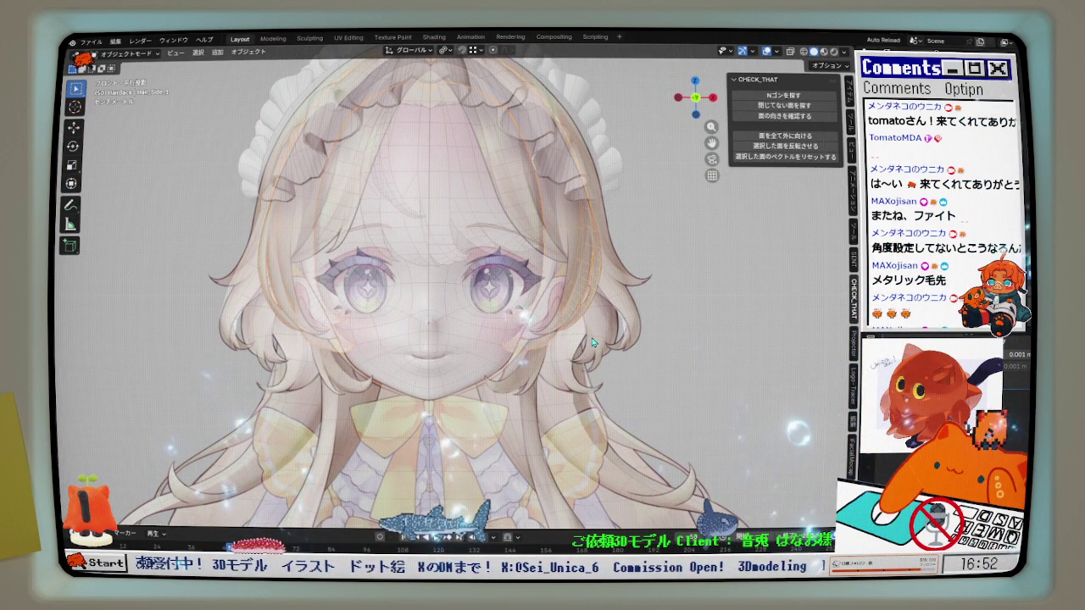
pyautogui.scroll(1, 551, 309)
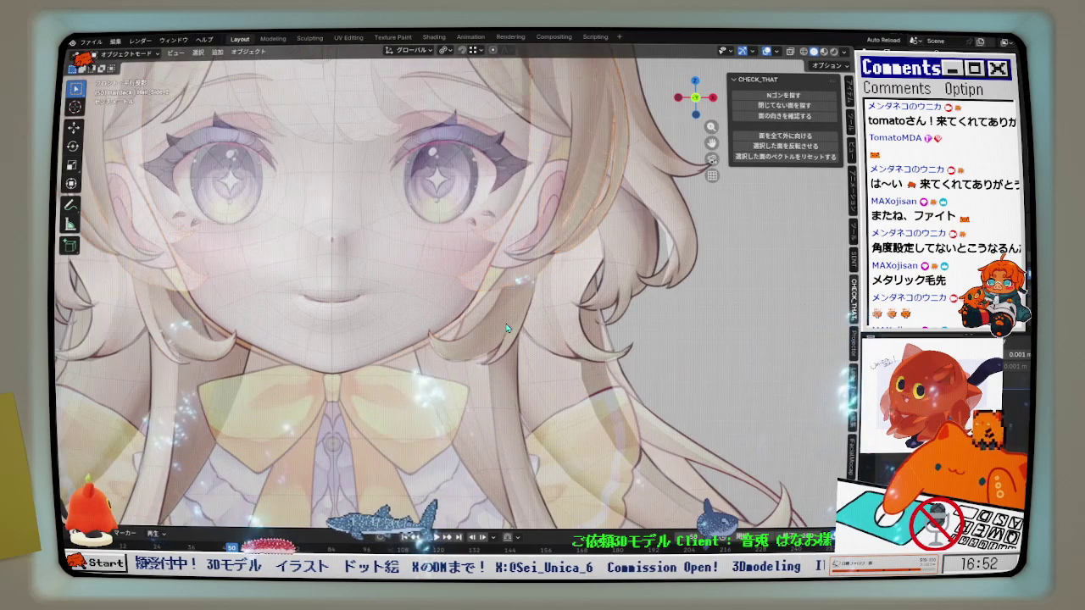
pyautogui.scroll(1, 522, 313)
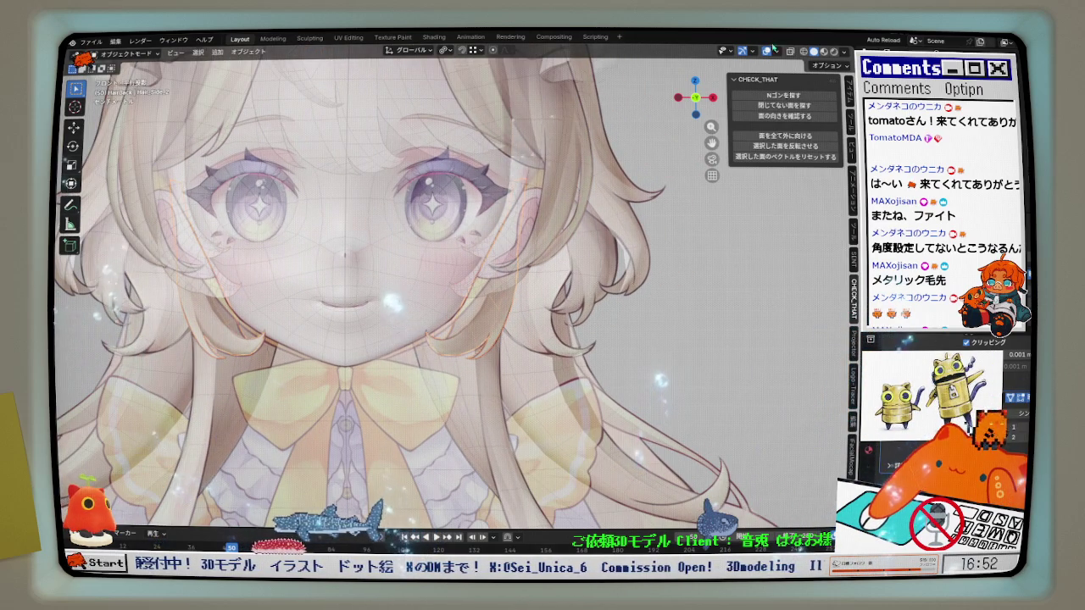
# Switch to plain opaque solid shading and zoom out to compare.
pyautogui.click(769, 49)
pyautogui.scroll(-1, 560, 273)
pyautogui.scroll(-2, 560, 273)
pyautogui.scroll(-2, 560, 273)
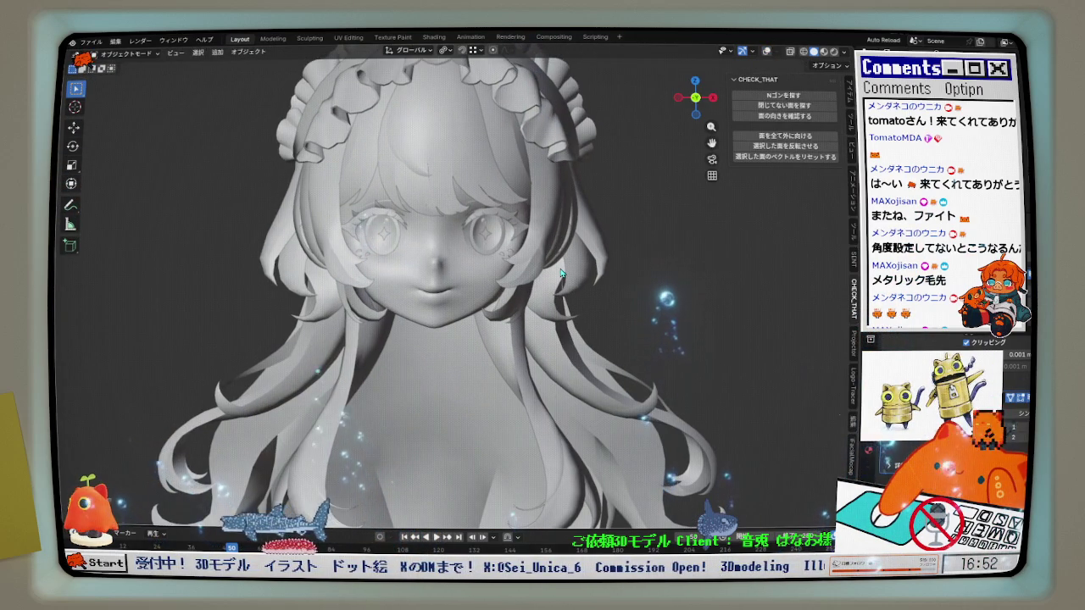
# Restore the textured see-through shading and zoom in on the curled hair tips by the cheek.
pyautogui.click(769, 52)
pyautogui.scroll(1, 625, 236)
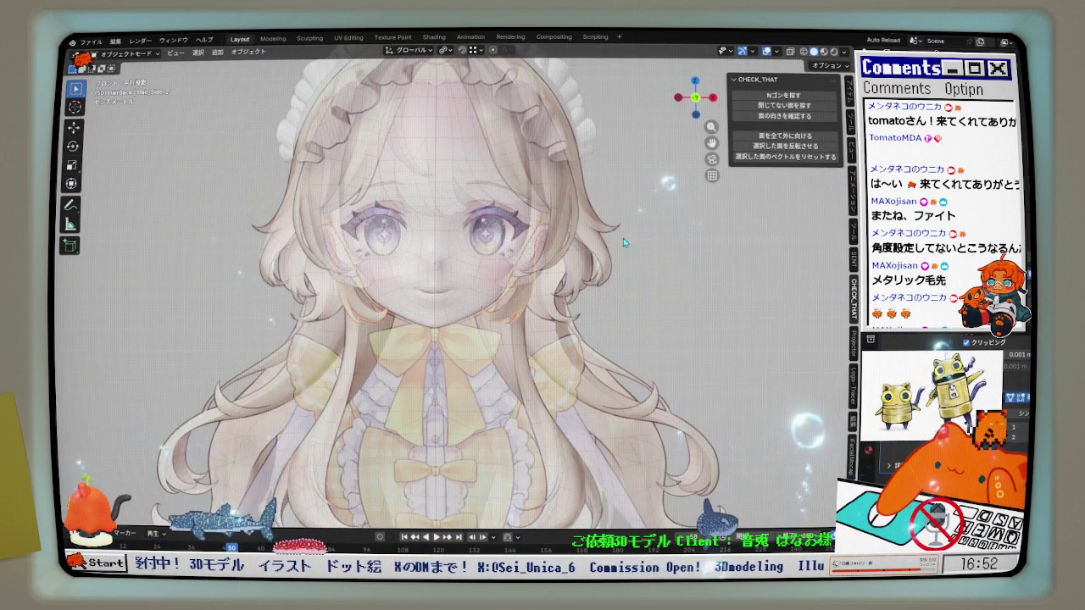
pyautogui.scroll(1, 594, 254)
pyautogui.scroll(1, 559, 273)
pyautogui.scroll(3, 555, 289)
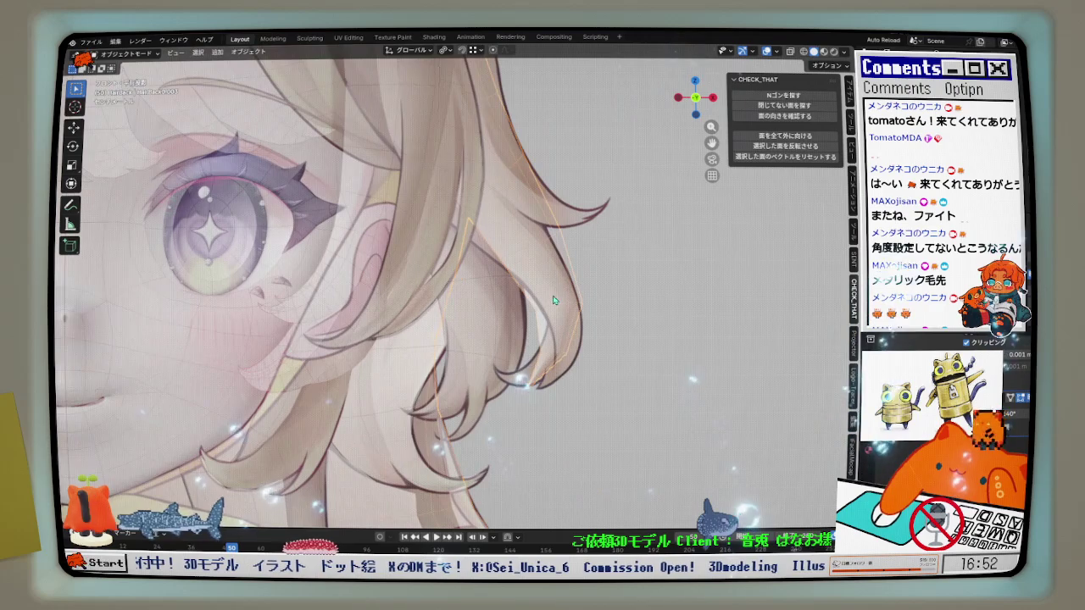
pyautogui.scroll(-1, 525, 301)
pyautogui.scroll(1, 500, 280)
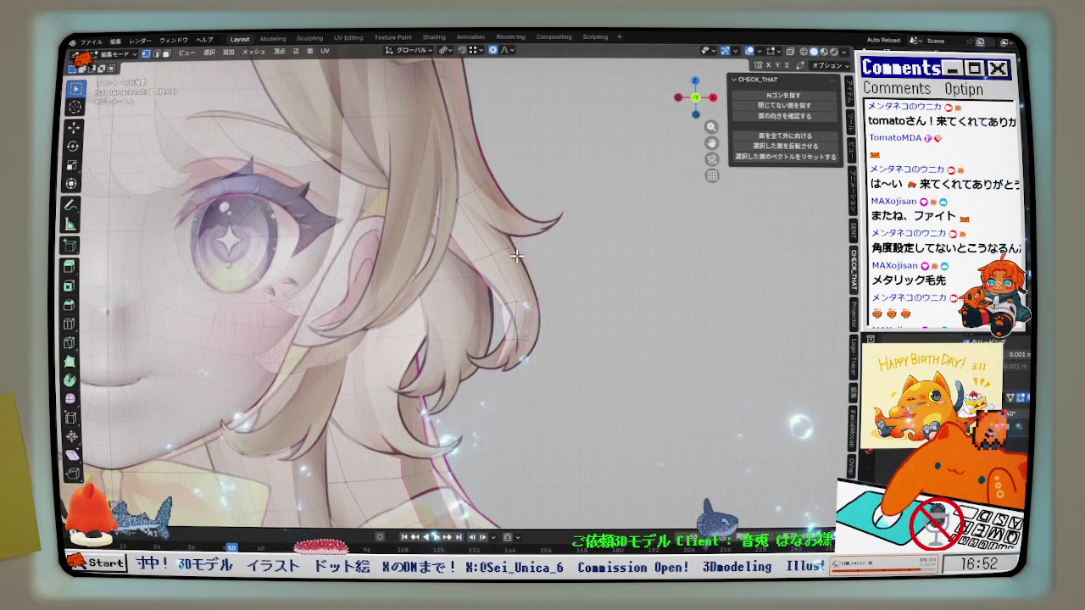
# Enter Edit Mode on the HairBack0.003 strand, orbit to check it, and zoom in on the tip.
pyautogui.scroll(1, 492, 287)
pyautogui.press('Tab')
pyautogui.scroll(-3, 487, 290)
pyautogui.moveTo(491, 288)
pyautogui.mouseDown(button='middle')
pyautogui.moveTo(522, 288)
pyautogui.moveTo(500, 383)
pyautogui.mouseUp(button='middle')
pyautogui.scroll(3, 523, 288)
pyautogui.scroll(2, 501, 383)
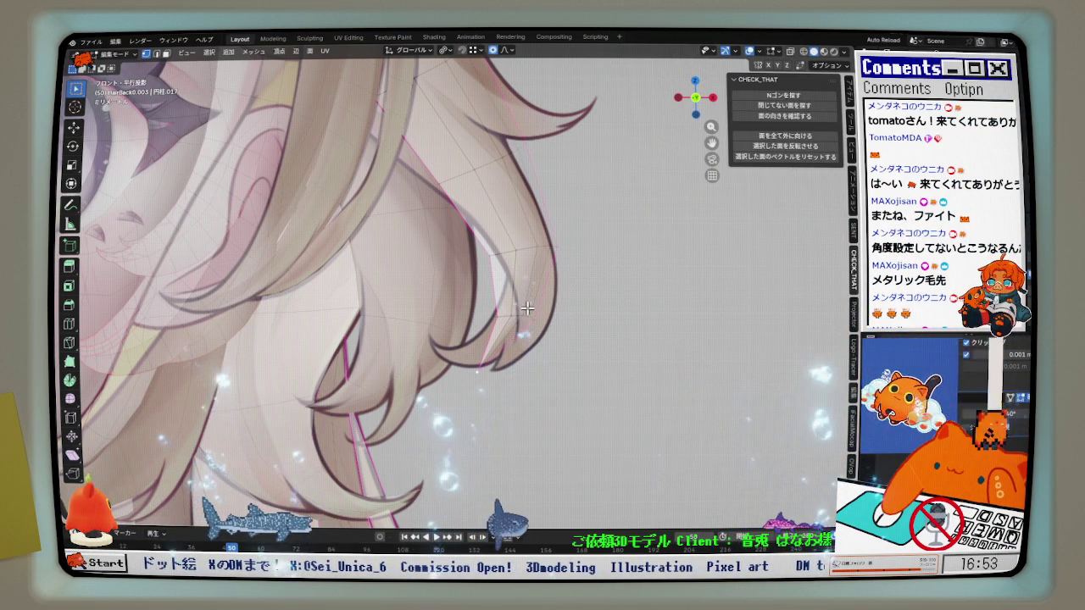
# Frame the strand beside the eye in front view and move its vertices along X.
pyautogui.keyDown('shift'); pyautogui.moveTo(528, 309); pyautogui.dragTo(489, 271, button='middle'); pyautogui.keyUp('shift')
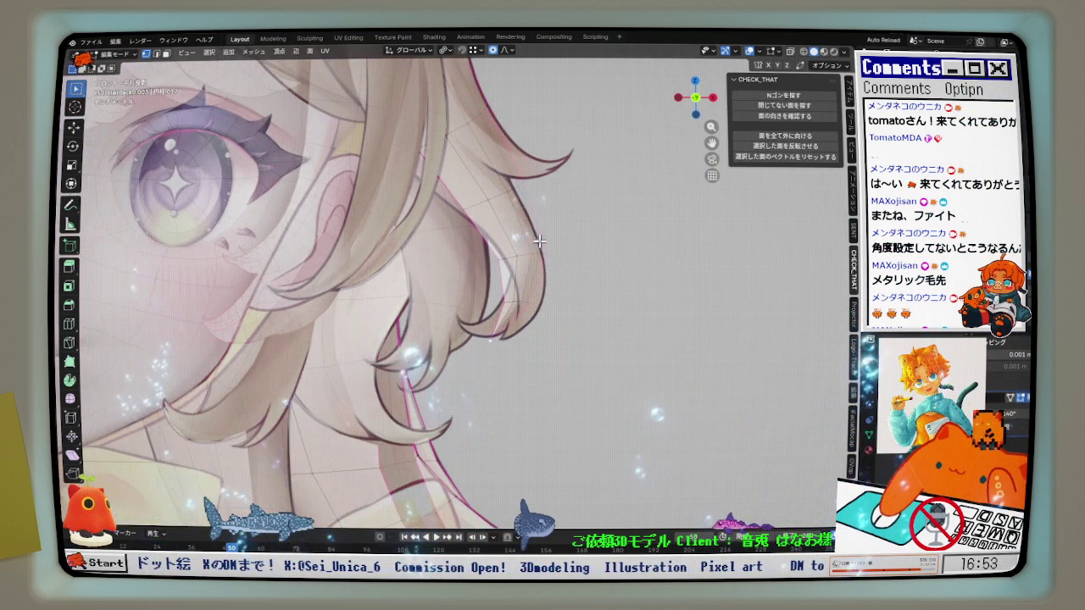
pyautogui.scroll(2, 489, 271)
pyautogui.scroll(2, 450, 218)
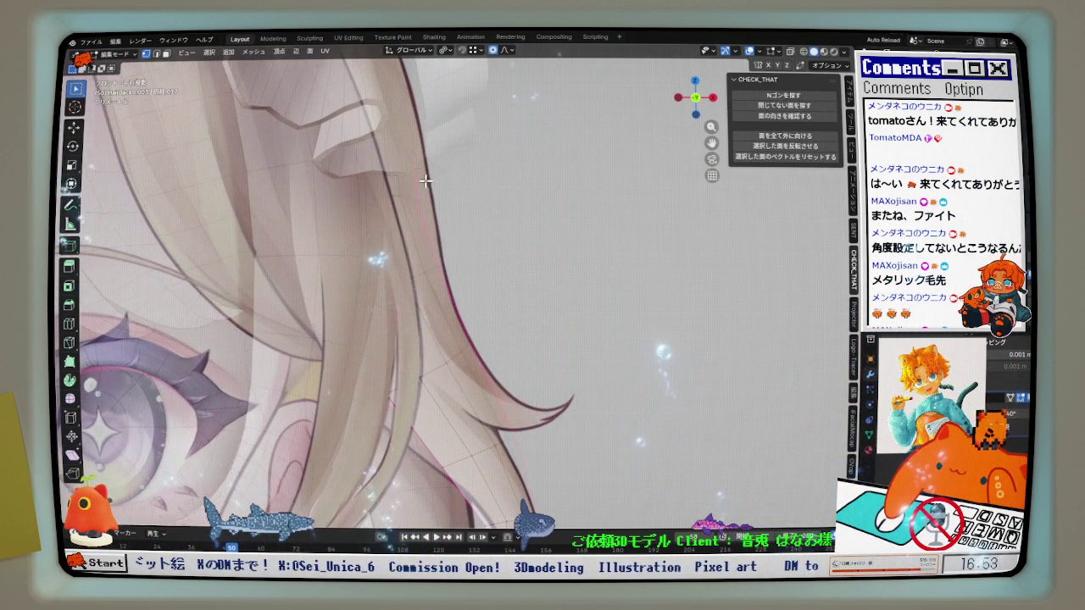
pyautogui.moveTo(450, 218); pyautogui.dragTo(365, 230, button='middle')
pyautogui.press('KP_1')
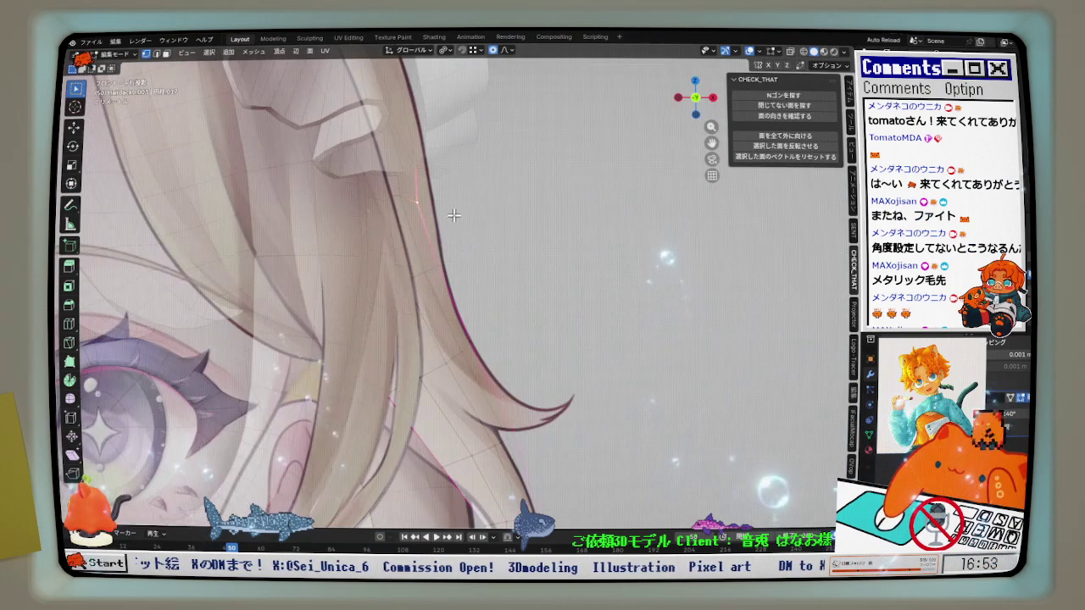
pyautogui.scroll(2, 452, 217)
pyautogui.press('g')
pyautogui.press('x')
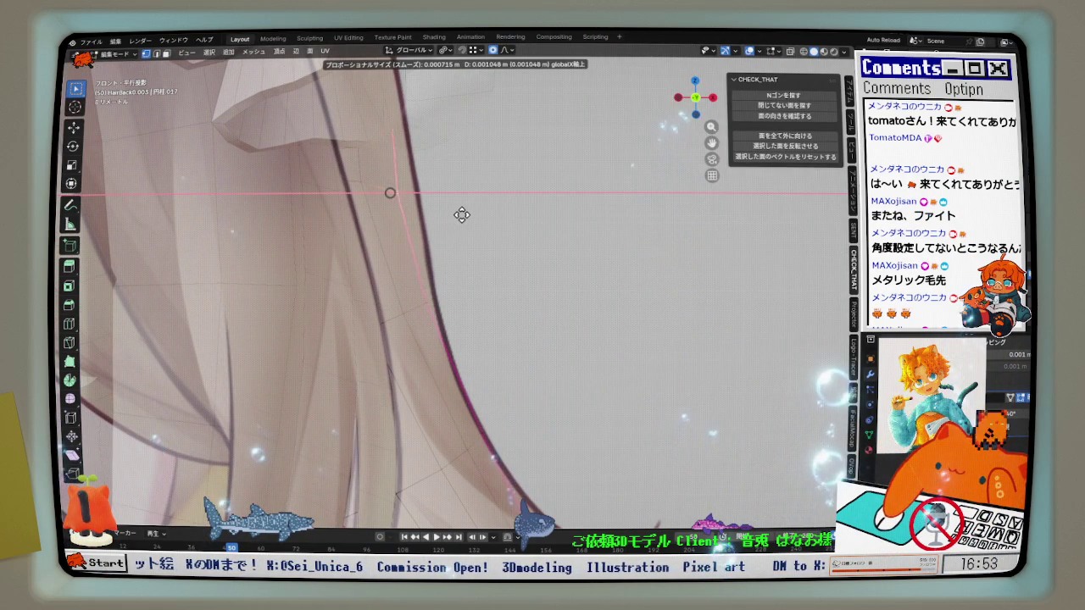
pyautogui.click(417, 293)
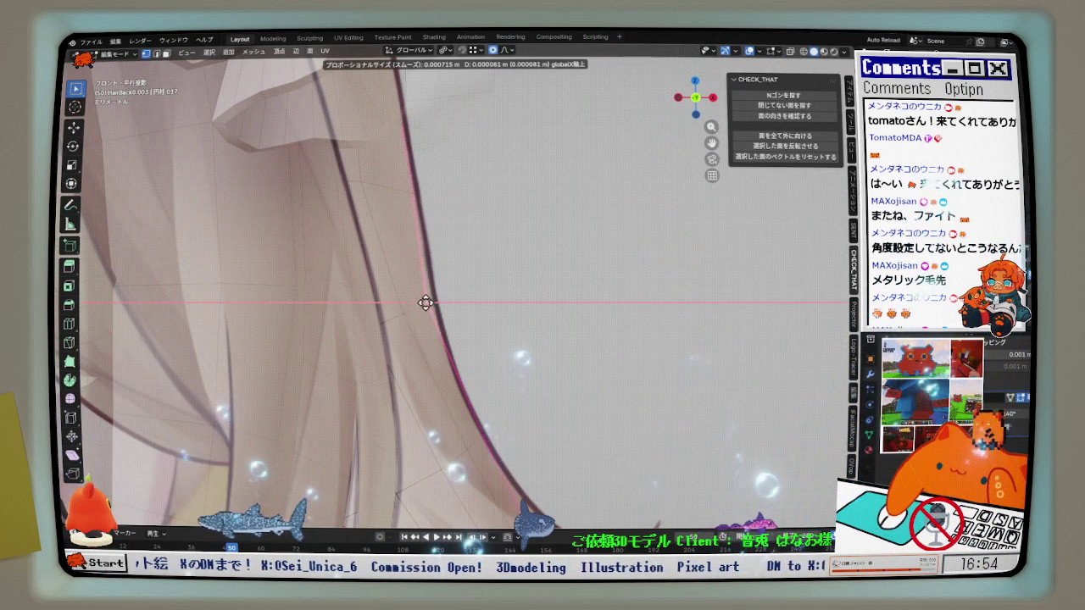
# Check the edit in perspective, then confirm the X-constrained move from an axis-aligned view.
pyautogui.moveTo(431, 304)
pyautogui.mouseDown(button='middle')
pyautogui.moveTo(406, 239)
pyautogui.moveTo(198, 235)
pyautogui.moveTo(246, 246)
pyautogui.mouseUp(button='middle')
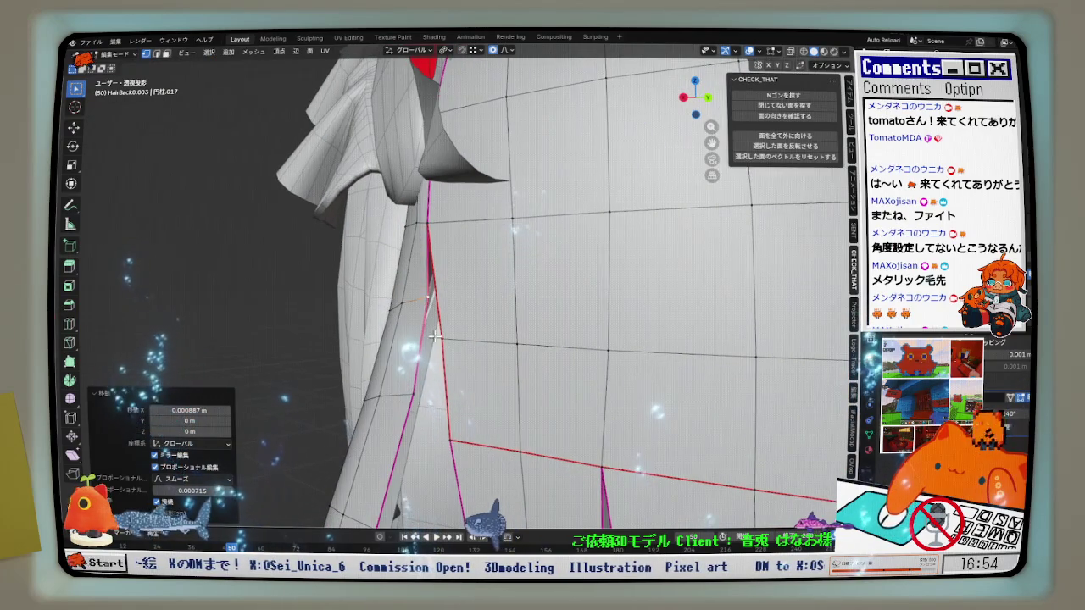
pyautogui.moveTo(458, 333); pyautogui.dragTo(407, 341, button='middle')
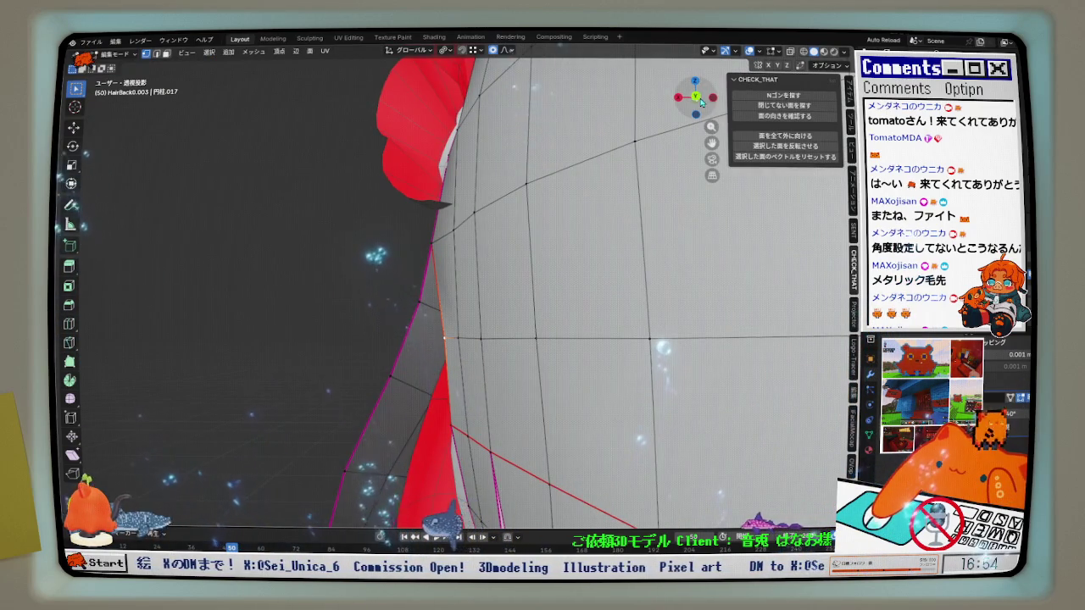
pyautogui.click(701, 103)
pyautogui.scroll(6, 509, 297)
pyautogui.keyDown('shift'); pyautogui.moveTo(508, 297); pyautogui.dragTo(475, 341, button='middle'); pyautogui.keyUp('shift')
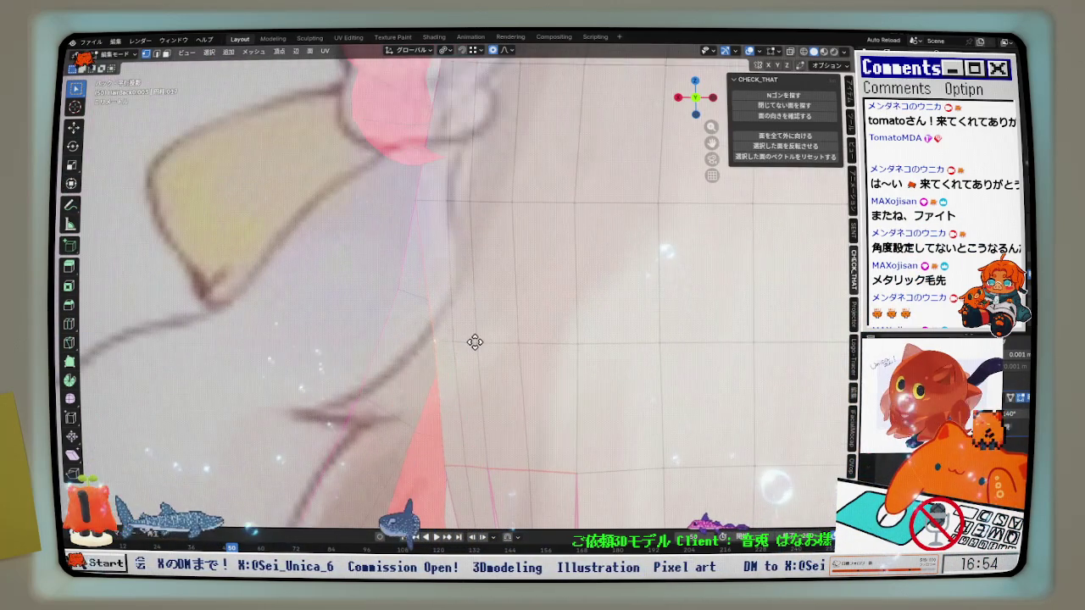
pyautogui.click(470, 343)
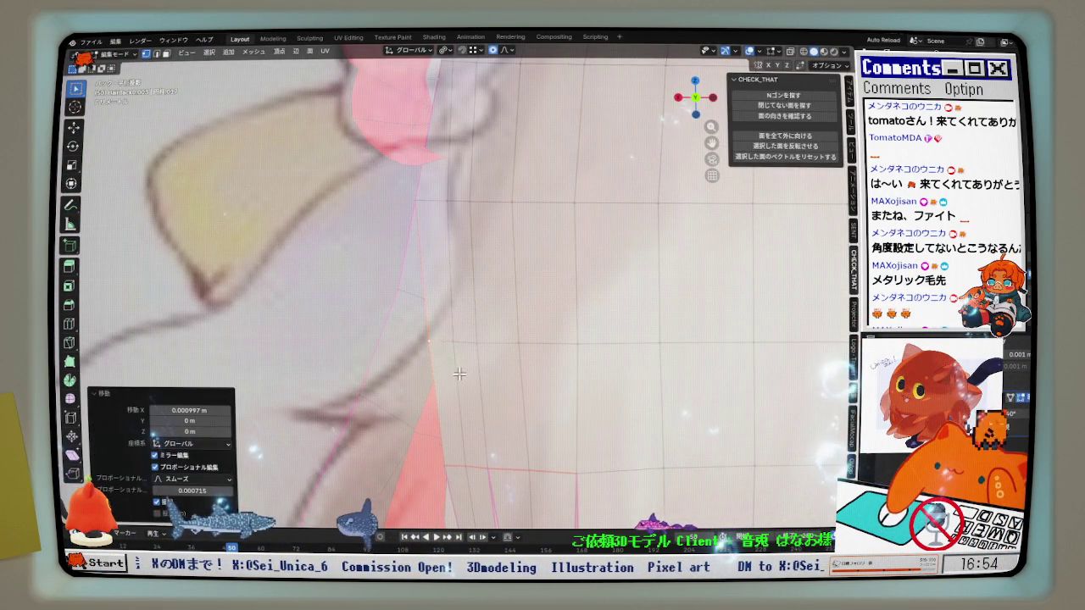
# Move the strand vertices twice more along X, ending at 0.000897 m, then recheck from front.
pyautogui.press('g')
pyautogui.press('x')
pyautogui.click(455, 360)
pyautogui.press('g')
pyautogui.press('x')
pyautogui.click(442, 193)
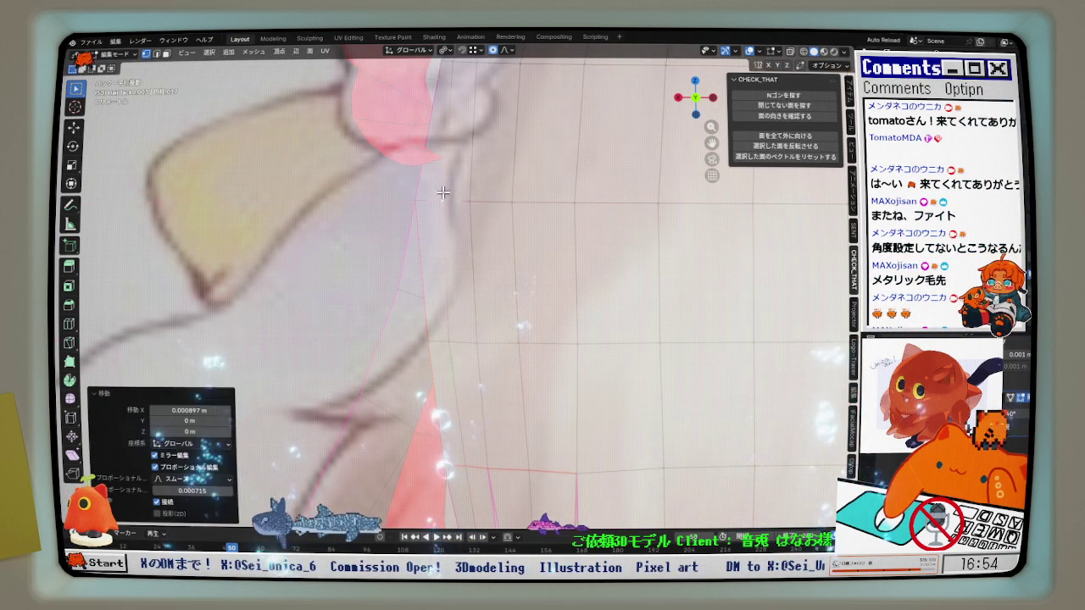
pyautogui.scroll(-2, 468, 240)
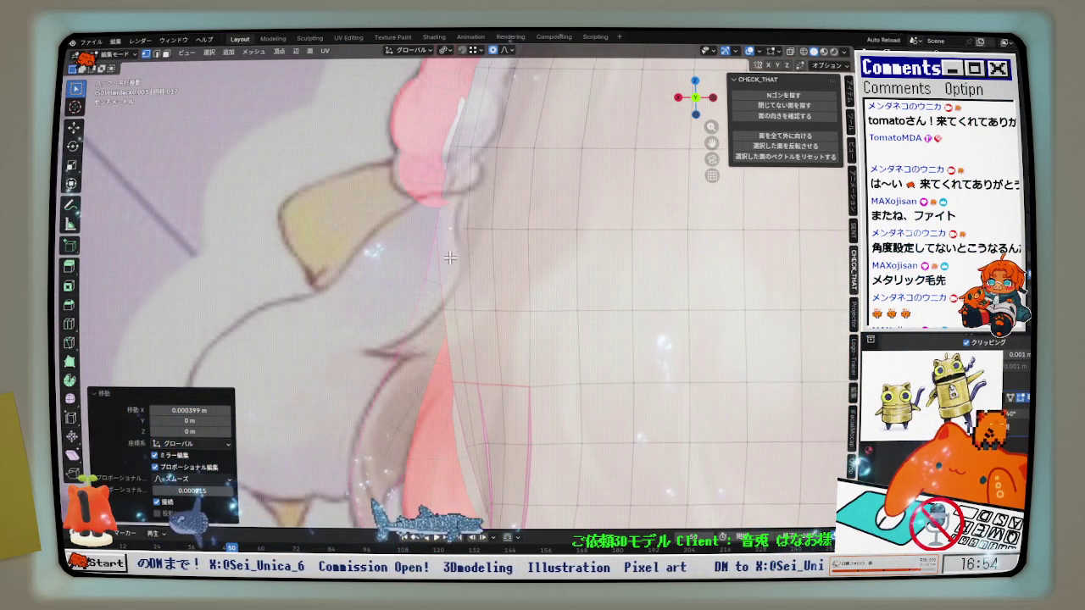
pyautogui.moveTo(458, 354)
pyautogui.mouseDown(button='middle')
pyautogui.moveTo(547, 247)
pyautogui.moveTo(622, 243)
pyautogui.moveTo(630, 252)
pyautogui.mouseUp(button='middle')
pyautogui.press('KP_1')
pyautogui.scroll(2, 521, 295)
# Select a vertex on the strand edge and shift it along X by 0.000485 m.
pyautogui.hotkey('ctrl', 'r')
pyautogui.press('Escape')
pyautogui.click(398, 199)
pyautogui.press('g')
pyautogui.press('x')
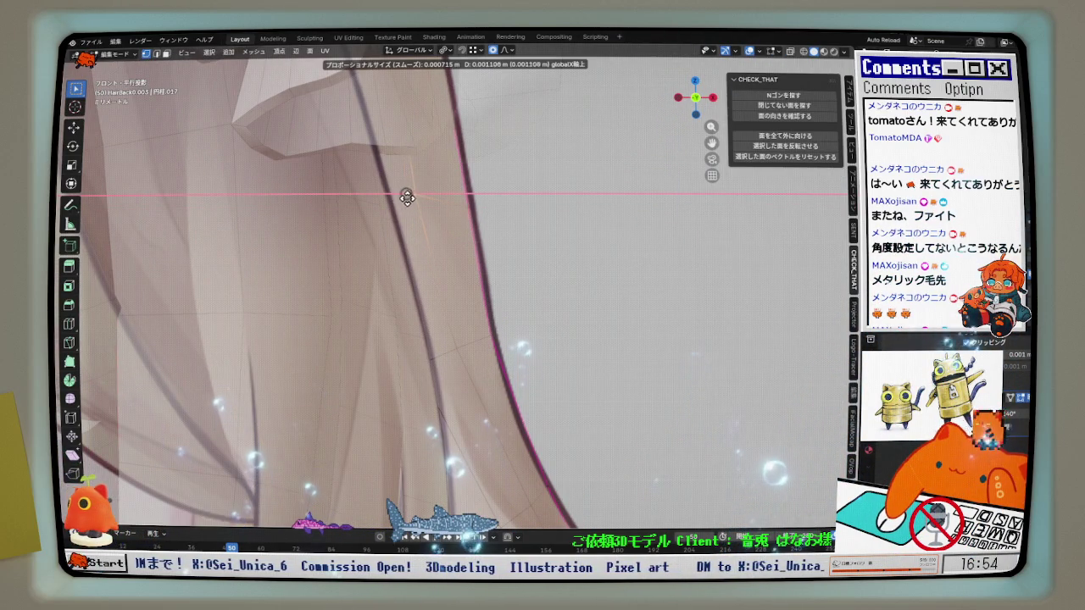
pyautogui.click(404, 194)
pyautogui.scroll(-2, 422, 239)
pyautogui.press('g')
pyautogui.press('x')
pyautogui.click(419, 227)
# Zoom out and switch to solid shading to review the hair.
pyautogui.scroll(-1, 469, 297)
pyautogui.scroll(-1, 470, 305)
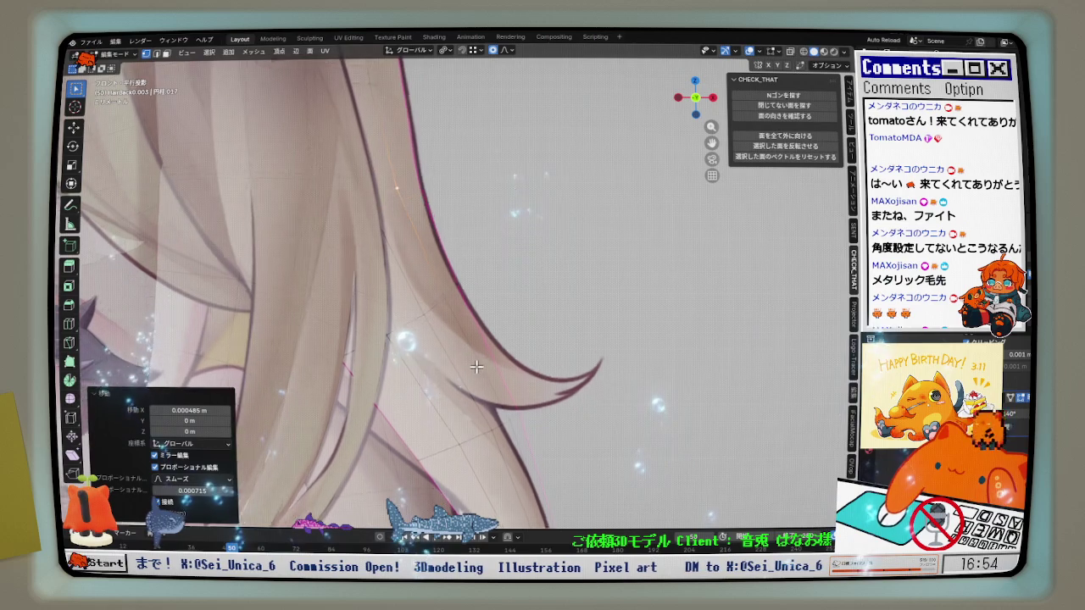
pyautogui.scroll(-1, 474, 339)
pyautogui.scroll(-1, 476, 330)
pyautogui.scroll(-1, 477, 327)
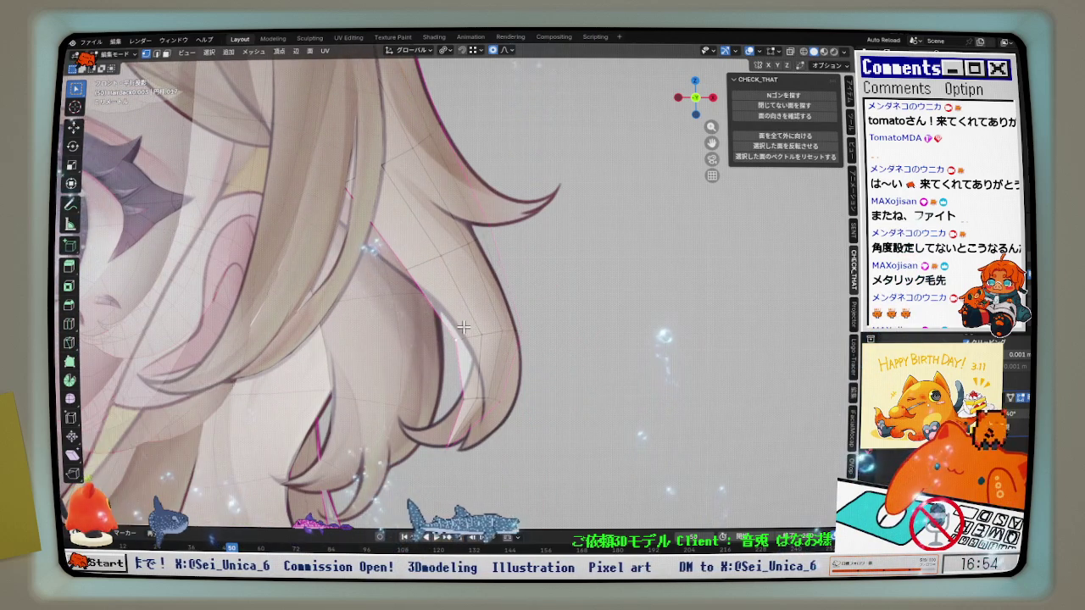
pyautogui.press('z')
pyautogui.moveTo(464, 327)
pyautogui.mouseDown(button='middle')
pyautogui.moveTo(446, 327)
pyautogui.moveTo(700, 278)
pyautogui.moveTo(689, 337)
pyautogui.moveTo(472, 274)
pyautogui.mouseUp(button='middle')
# Return to Object Mode with material preview, then re-edit the back hair with X-ray on.
pyautogui.hotkey('ctrl', 'Tab')
pyautogui.click(447, 326)
pyautogui.press('z')
pyautogui.hotkey('ctrl', 'Tab')
pyautogui.click(569, 274)
pyautogui.moveTo(568, 273); pyautogui.dragTo(593, 254, button='middle')
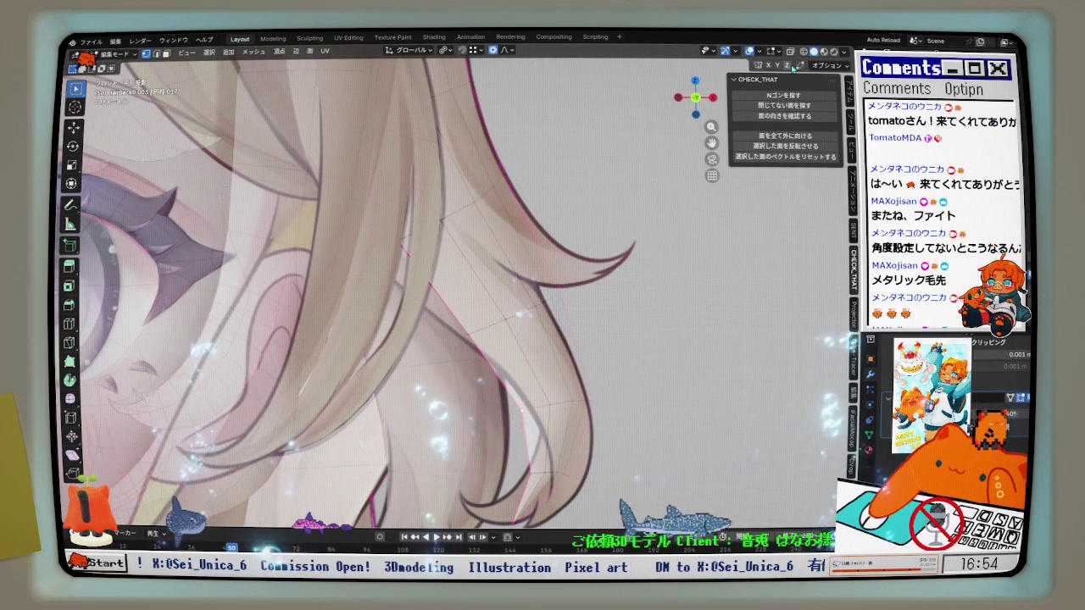
pyautogui.click(791, 53)
# Orbit to the face, isolate the back hair in Local View, and inspect it from below.
pyautogui.moveTo(614, 203); pyautogui.dragTo(472, 274, button='middle')
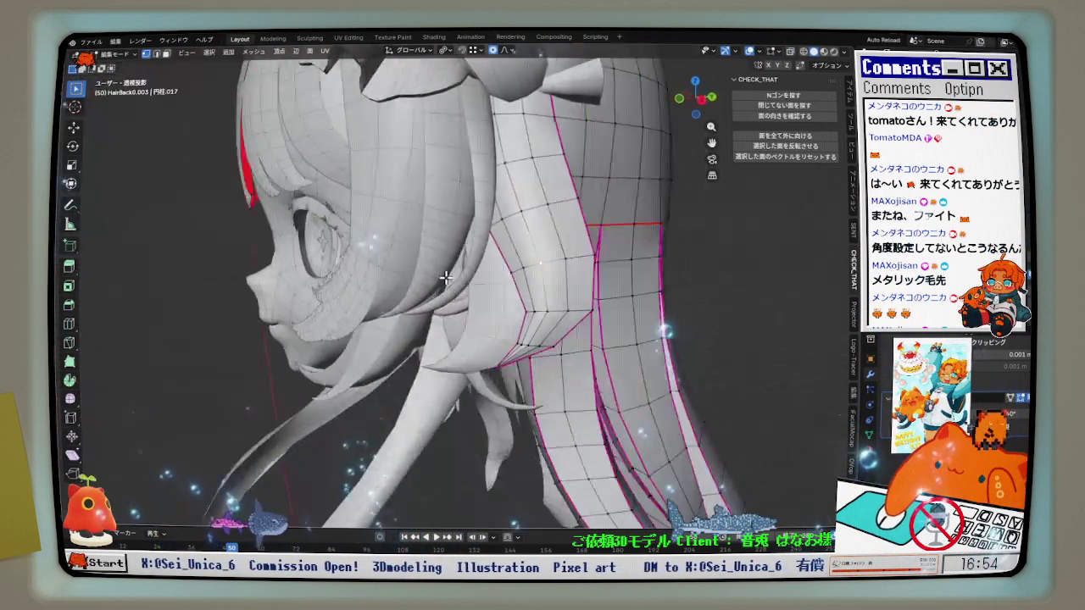
pyautogui.press('KP_Divide')
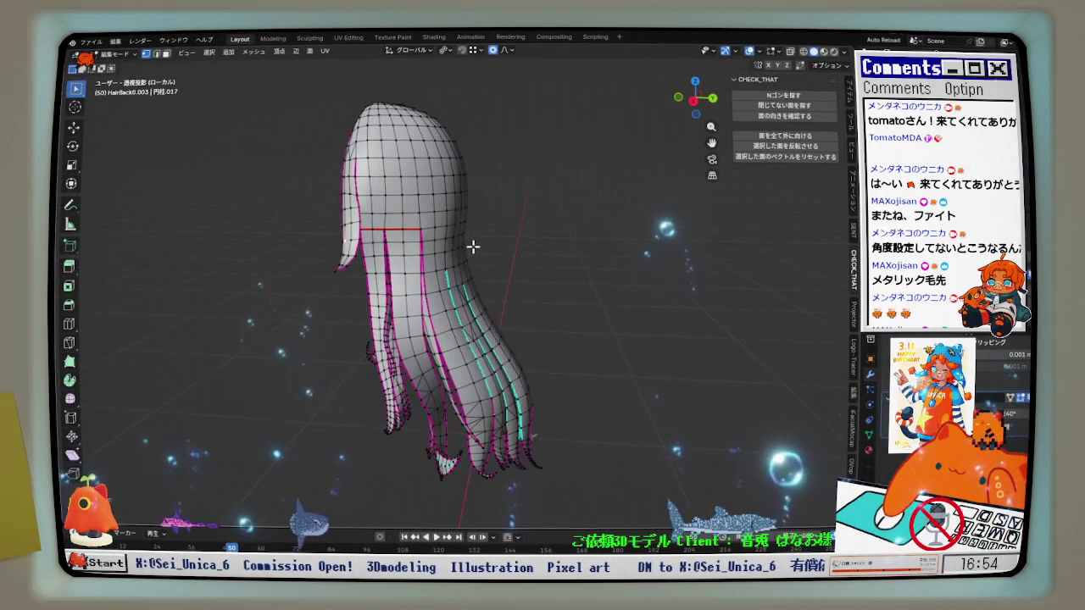
pyautogui.scroll(2, 346, 175)
pyautogui.moveTo(383, 216)
pyautogui.mouseDown(button='middle')
pyautogui.moveTo(619, 200)
pyautogui.moveTo(511, 235)
pyautogui.moveTo(416, 223)
pyautogui.moveTo(441, 241)
pyautogui.moveTo(369, 227)
pyautogui.mouseUp(button='middle')
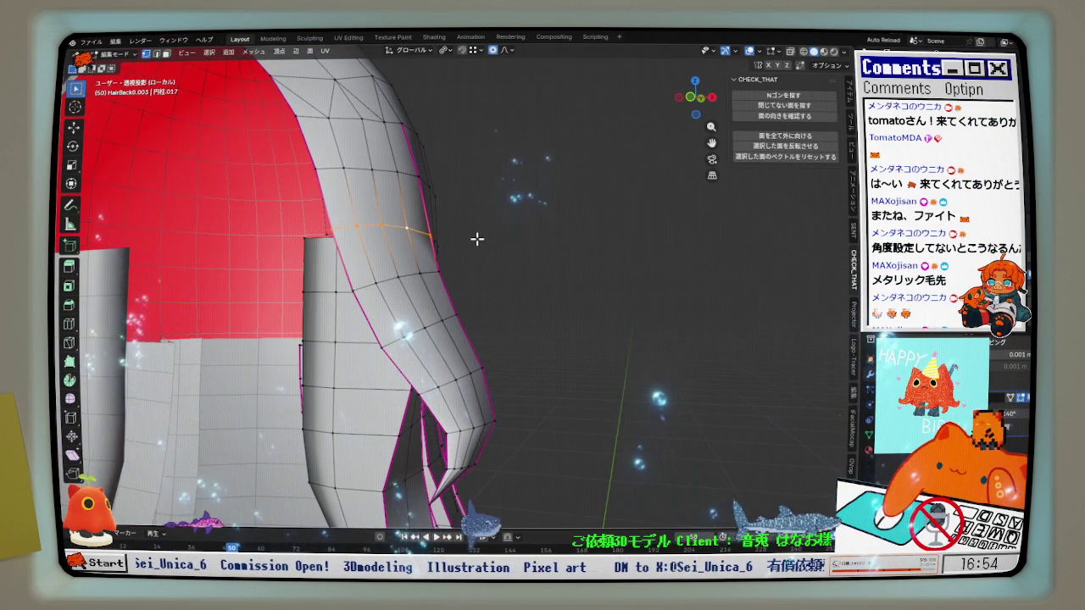
# Mark the selected edges across the back hair strand as a seam.
pyautogui.hotkey('ctrl', 'e')
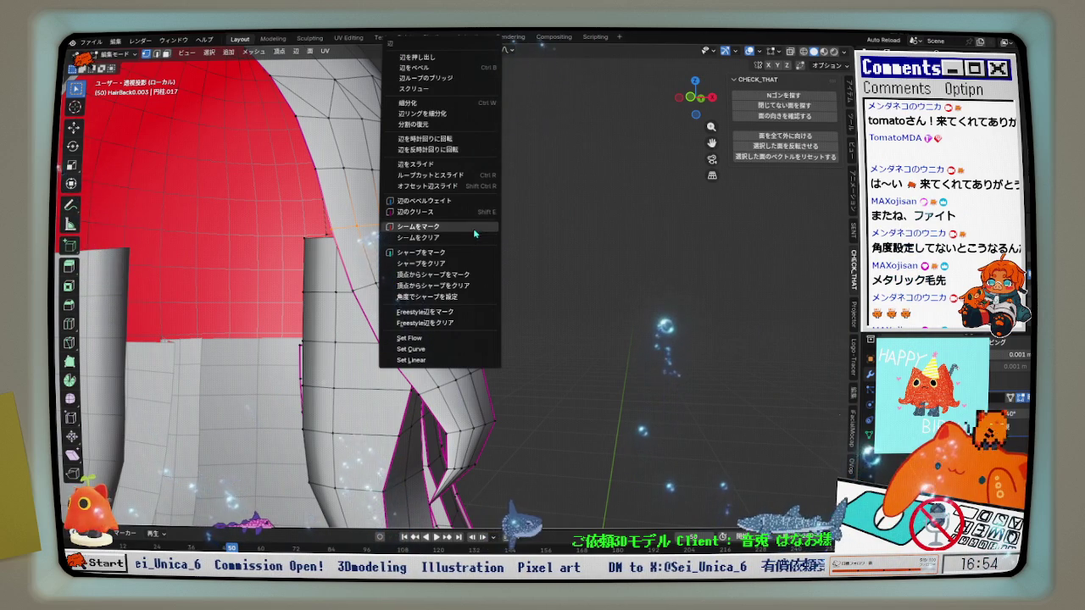
pyautogui.click(474, 228)
pyautogui.press('KP_1')
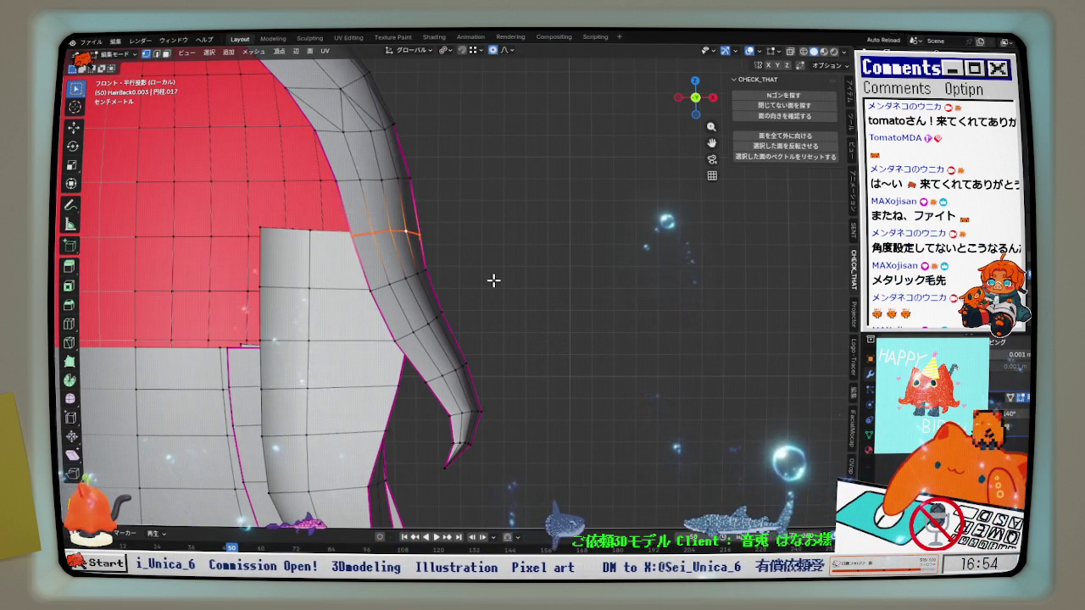
pyautogui.keyDown('shift'); pyautogui.moveTo(493, 279); pyautogui.dragTo(507, 271, button='middle'); pyautogui.keyUp('shift')
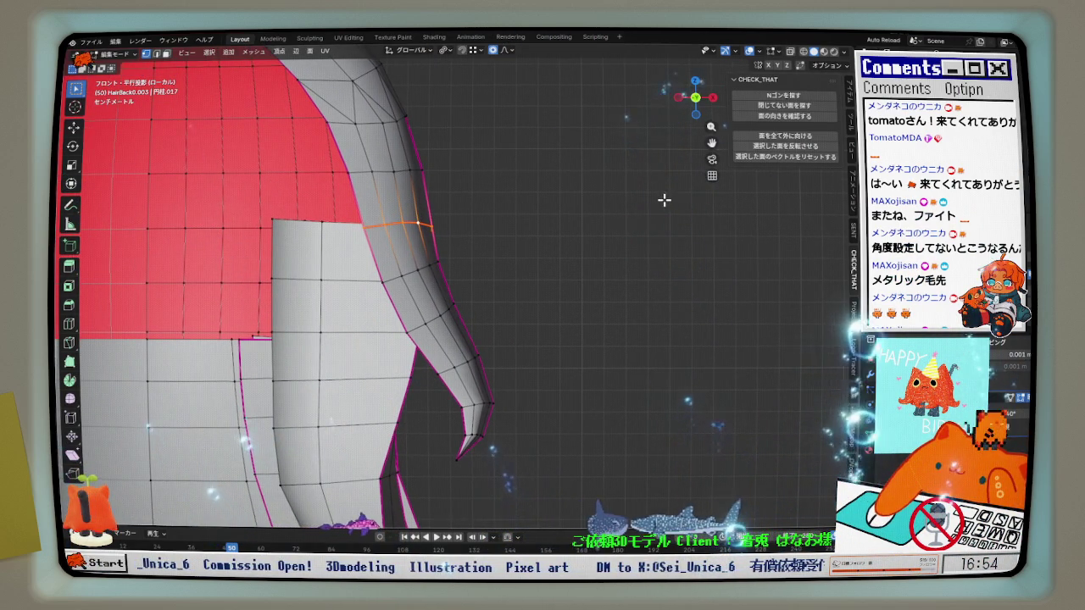
# Exit Local View and select the seam-bounded hair strip with L, returning to front view.
pyautogui.press('KP_Divide')
pyautogui.press('KP_1')
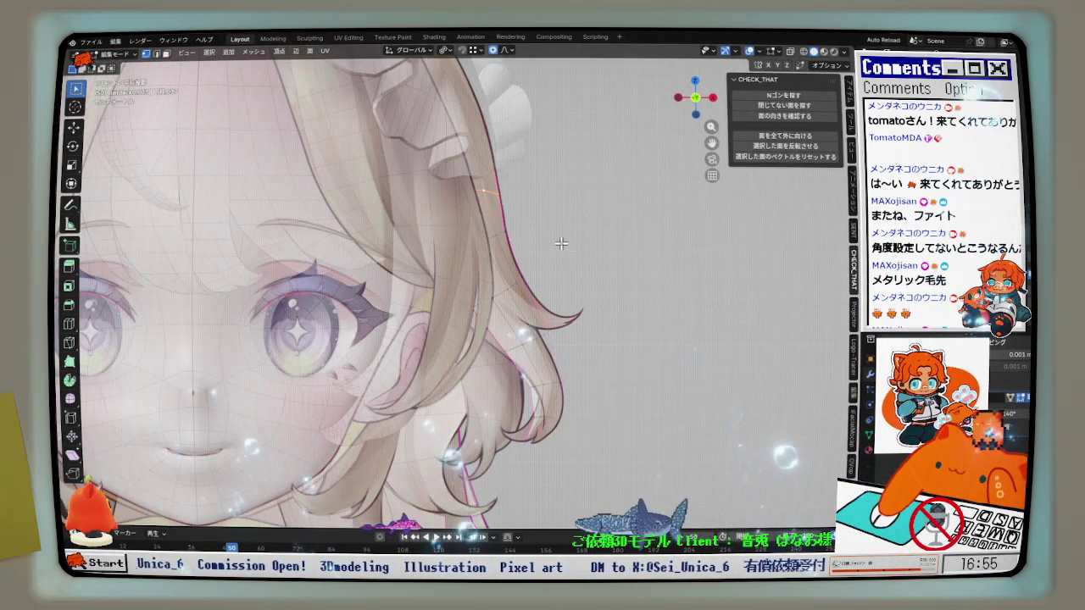
pyautogui.moveTo(562, 243); pyautogui.dragTo(487, 260, button='middle')
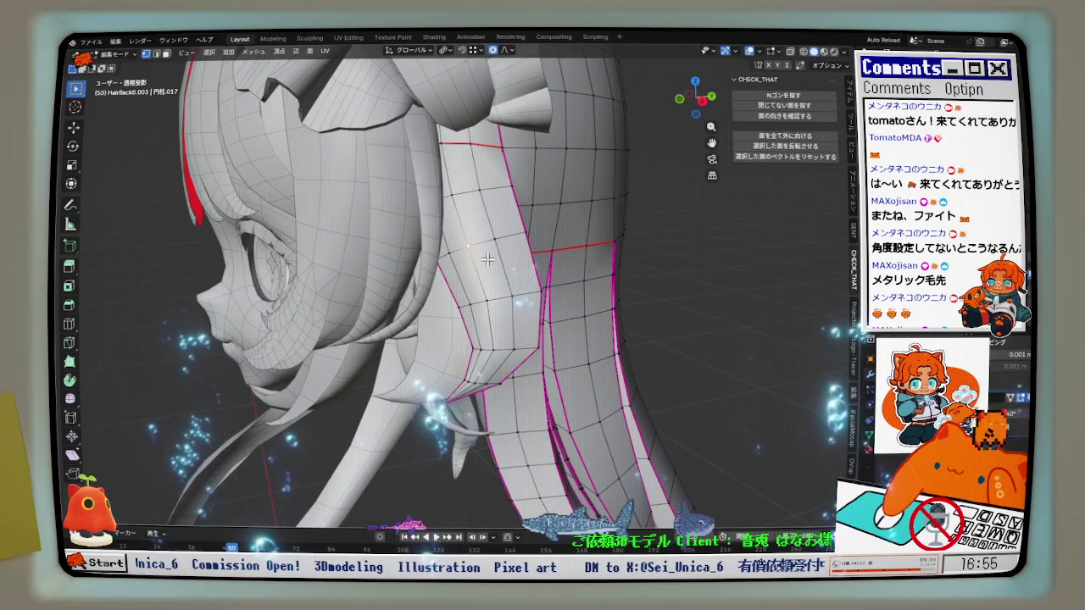
pyautogui.press('l')
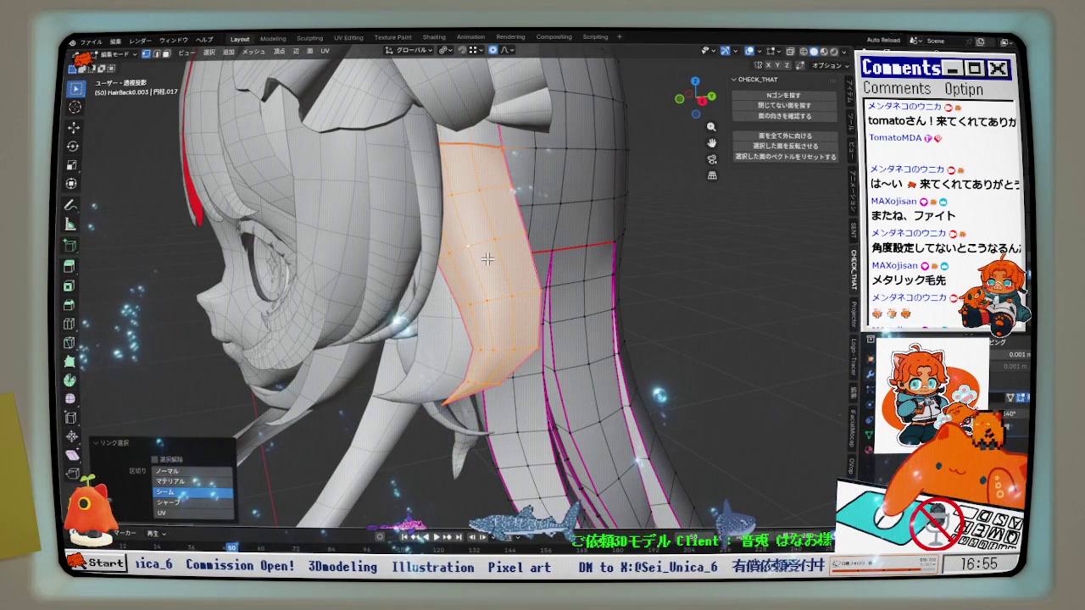
pyautogui.moveTo(487, 259); pyautogui.dragTo(525, 252, button='middle')
pyautogui.press('KP_1')
pyautogui.scroll(3, 512, 315)
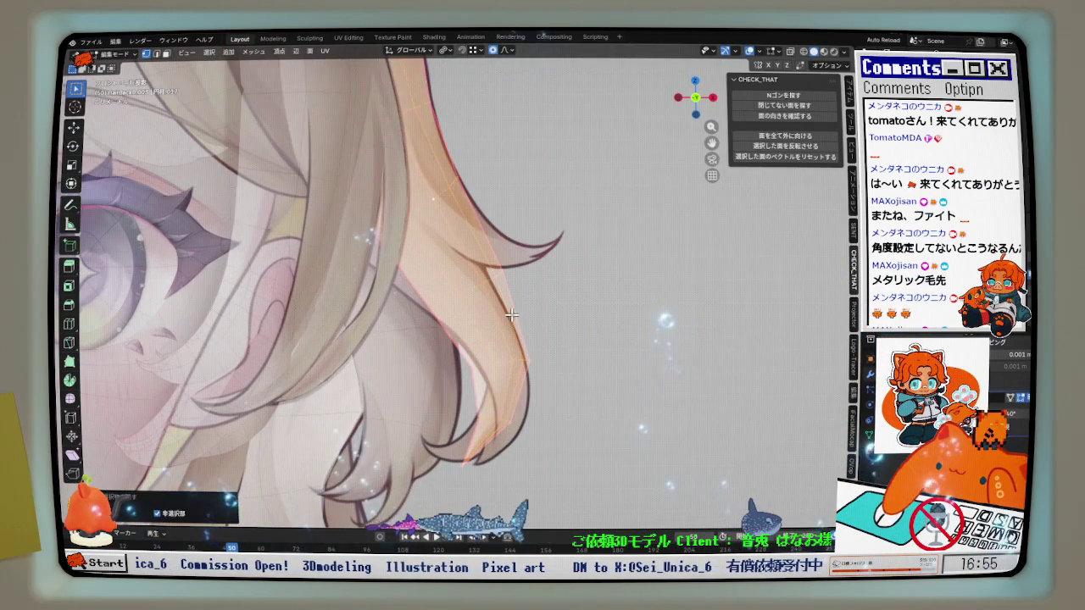
# In front view, soft-move a point on the back hair strand with proportional falloff.
pyautogui.keyDown('shift'); pyautogui.moveTo(512, 316); pyautogui.dragTo(503, 299, button='middle'); pyautogui.keyUp('shift')
pyautogui.moveTo(372, 231)
pyautogui.mouseDown(button='middle')
pyautogui.moveTo(287, 228)
pyautogui.moveTo(339, 229)
pyautogui.mouseUp(button='middle')
pyautogui.press('KP_1')
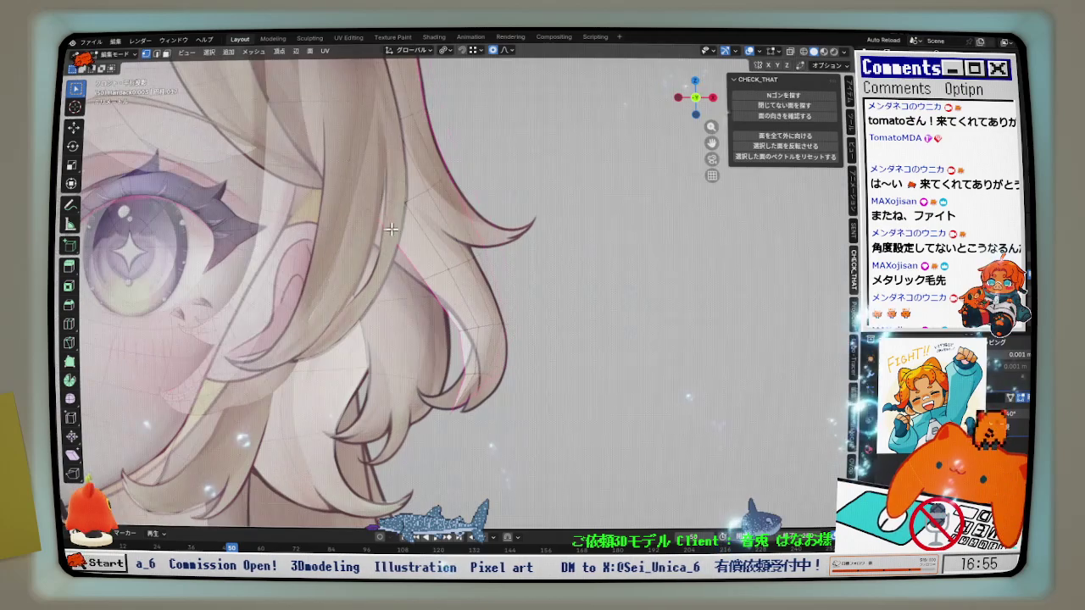
pyautogui.scroll(2, 505, 205)
pyautogui.keyDown('shift'); pyautogui.moveTo(661, 212); pyautogui.dragTo(505, 205, button='middle'); pyautogui.keyUp('shift')
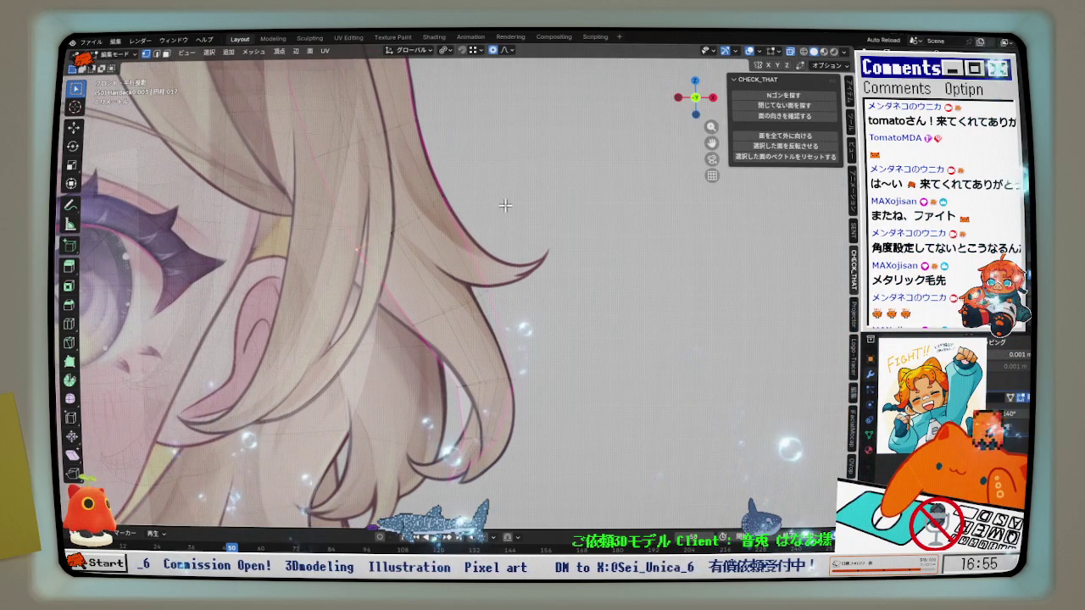
pyautogui.press('g')
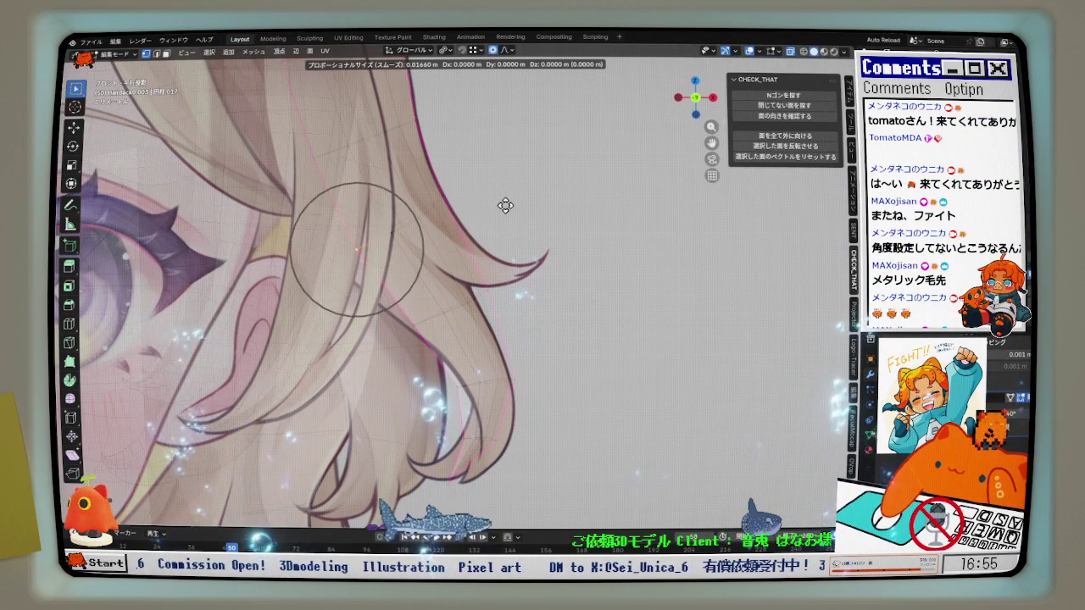
pyautogui.scroll(-1, 492, 217)
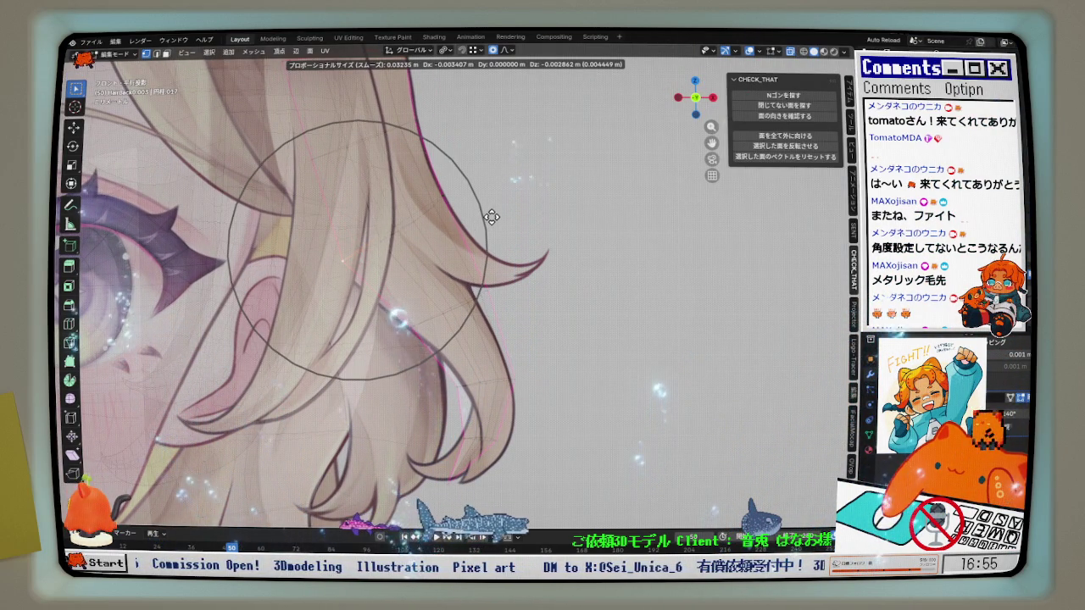
pyautogui.click(491, 217)
# Soft-move the strand again near the eye area to follow the reference.
pyautogui.keyDown('shift'); pyautogui.moveTo(315, 170); pyautogui.dragTo(379, 228, button='middle'); pyautogui.keyUp('shift')
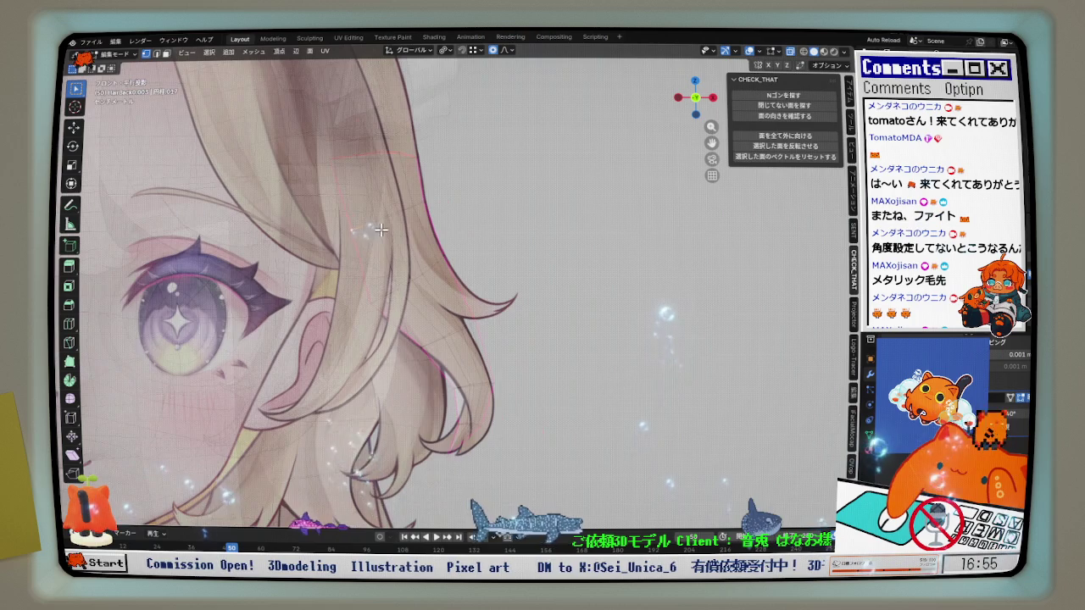
pyautogui.scroll(2, 379, 229)
pyautogui.press('g')
pyautogui.scroll(3, 371, 231)
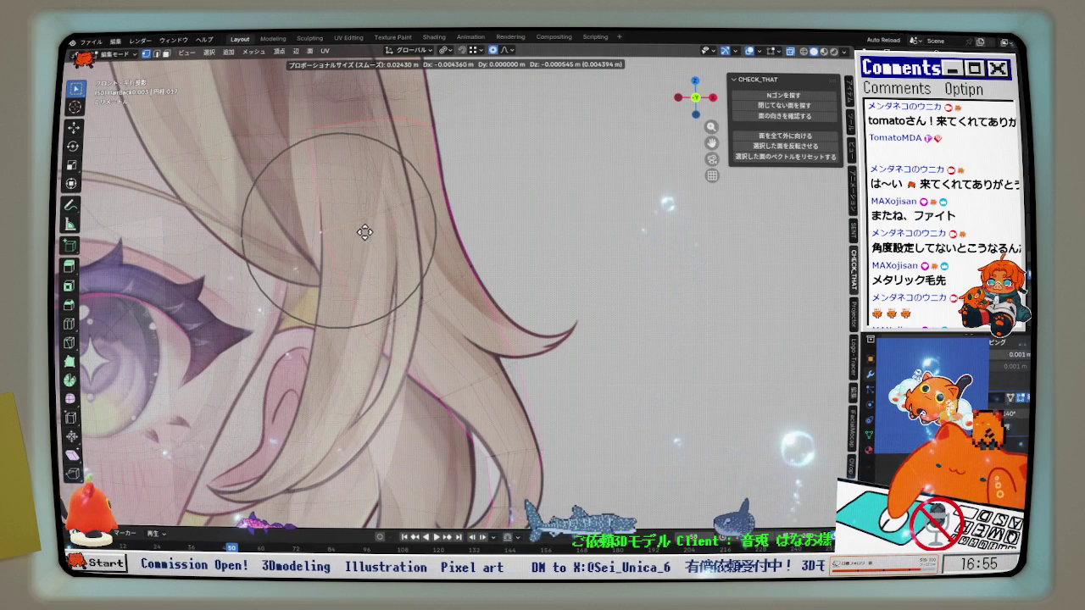
pyautogui.click(350, 229)
# Check the strand in see-through shading, then nudge it again from the front view.
pyautogui.hotkey('alt', 'z')
pyautogui.moveTo(388, 286)
pyautogui.mouseDown(button='middle')
pyautogui.moveTo(395, 254)
pyautogui.moveTo(395, 288)
pyautogui.mouseUp(button='middle')
pyautogui.hotkey('alt', 'z')
pyautogui.press('KP_1')
pyautogui.scroll(-1, 399, 276)
pyautogui.press('g')
pyautogui.click(408, 277)
pyautogui.scroll(1, 475, 339)
pyautogui.scroll(2, 491, 351)
# Move and rotate the strand tip with soft falloff toward the reference curl.
pyautogui.press('g')
pyautogui.click(500, 360)
pyautogui.scroll(1, 533, 347)
pyautogui.scroll(1, 559, 335)
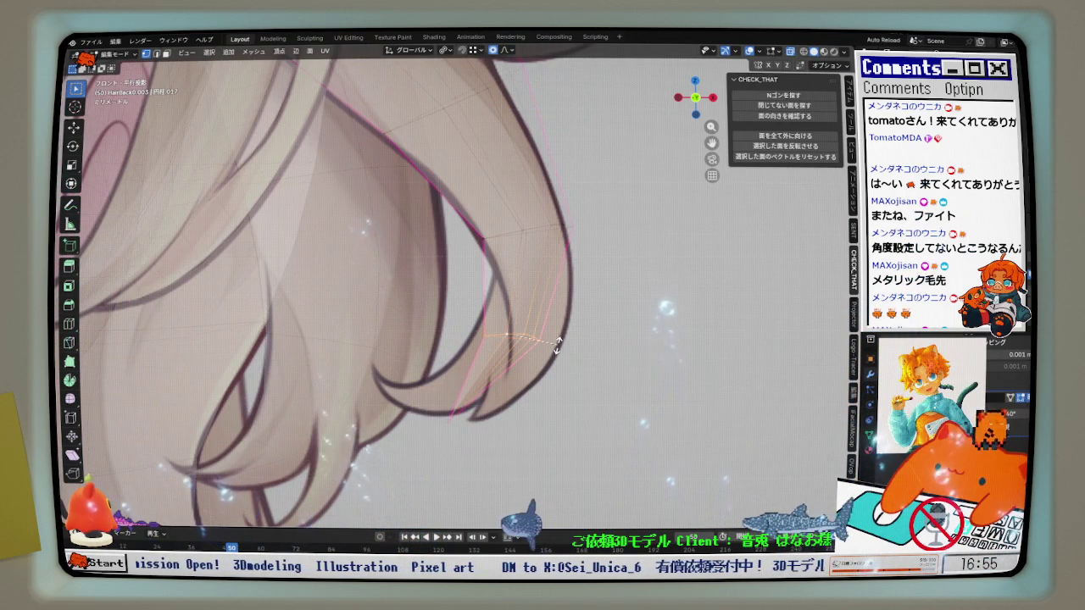
pyautogui.press('r')
pyautogui.click(538, 402)
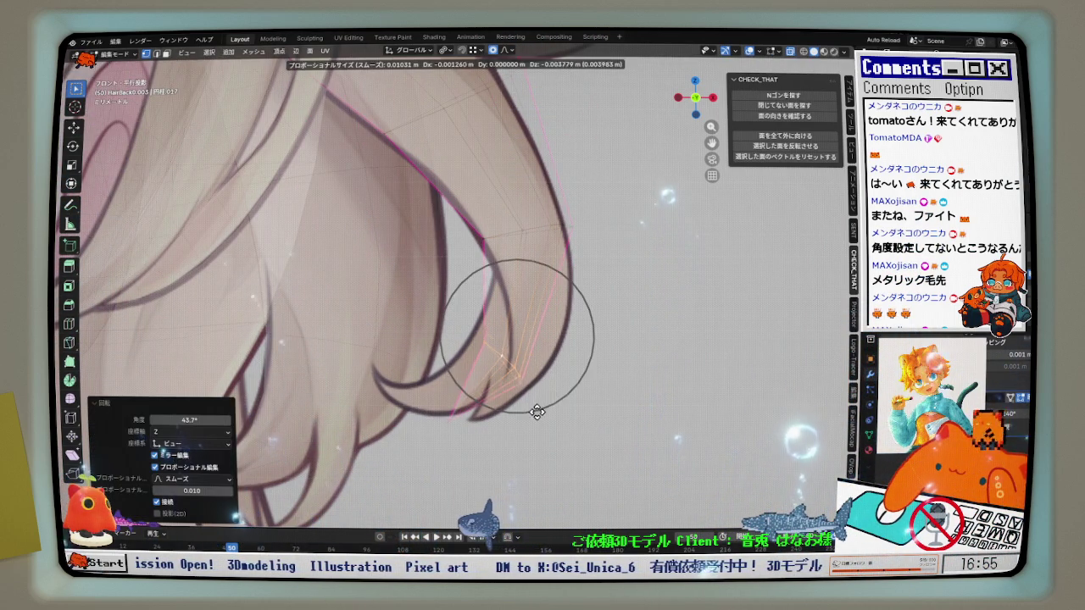
pyautogui.press('g')
pyautogui.click(377, 390)
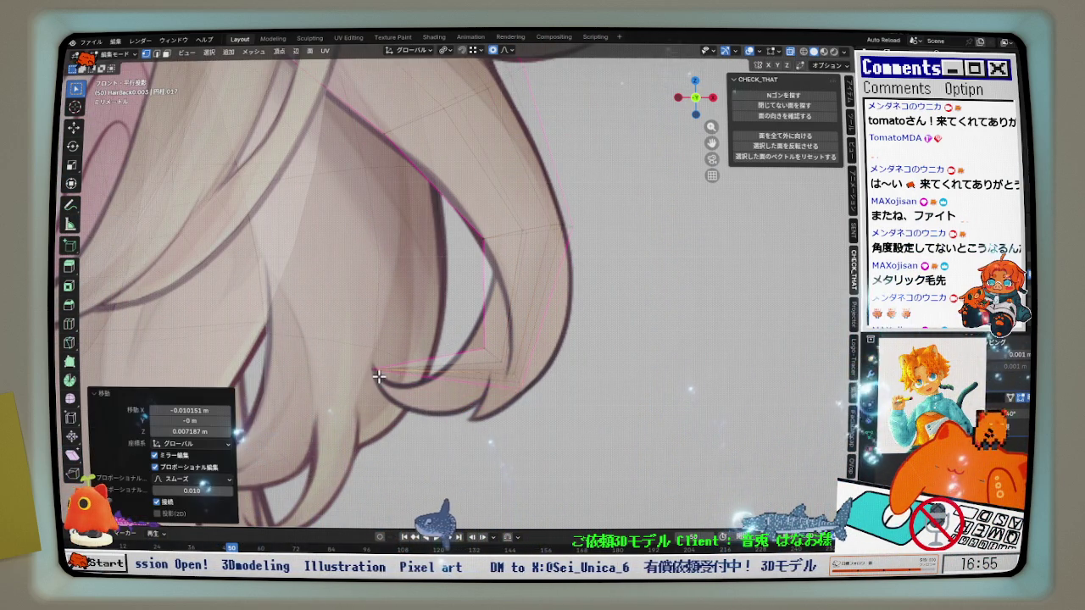
# Curl the tip with a 17.8° rotation at smooth falloff size 0.006, then deselect it.
pyautogui.scroll(1, 509, 390)
pyautogui.scroll(1, 551, 396)
pyautogui.press('g')
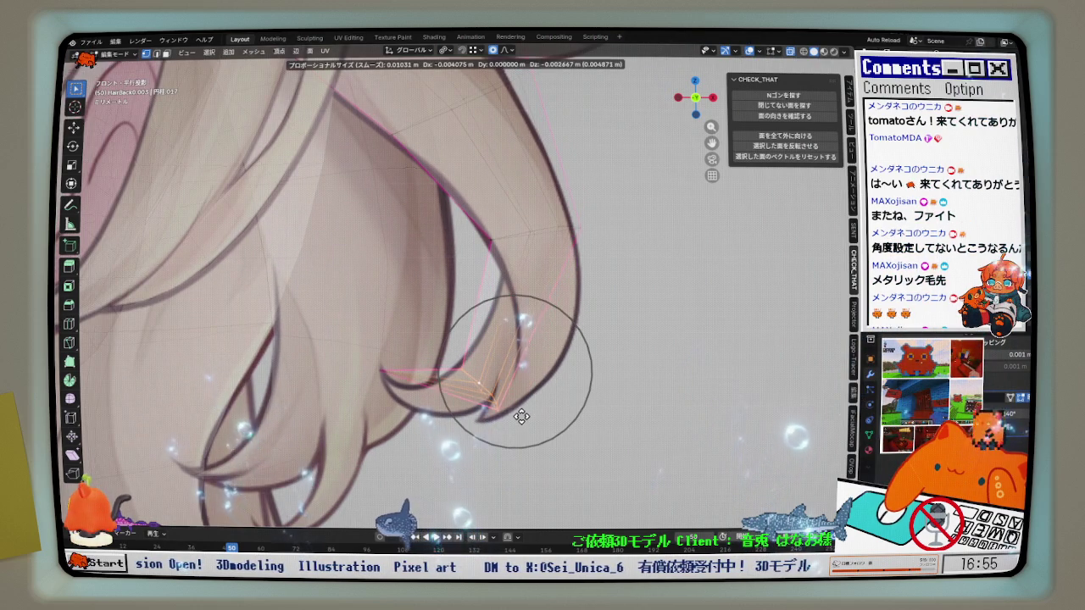
pyautogui.click(517, 415)
pyautogui.scroll(1, 534, 411)
pyautogui.press('r')
pyautogui.click(520, 424)
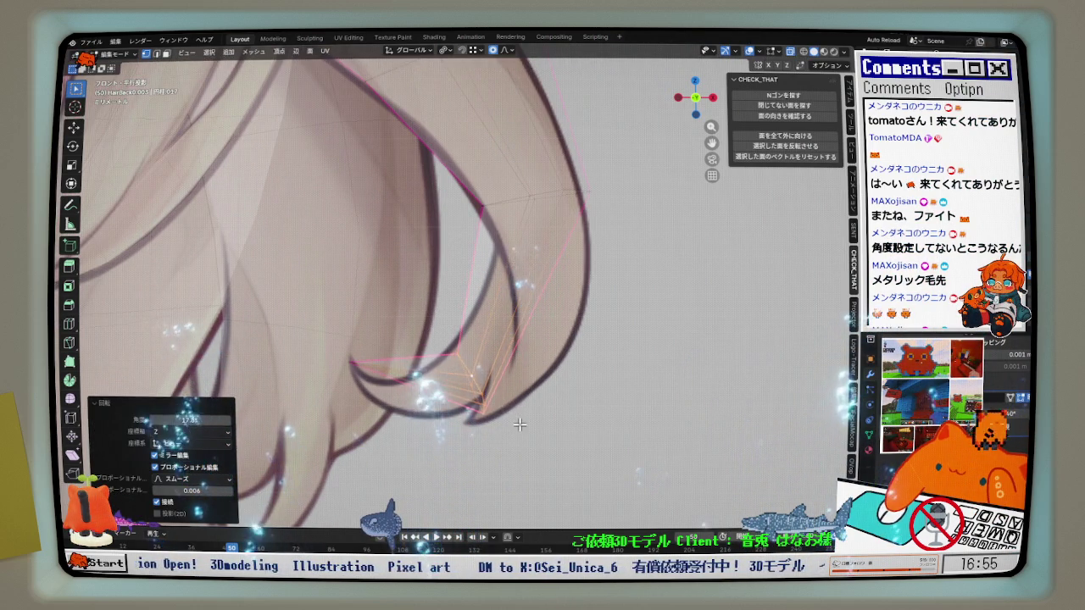
pyautogui.scroll(-2, 520, 424)
pyautogui.scroll(2, 504, 352)
pyautogui.scroll(-1, 517, 354)
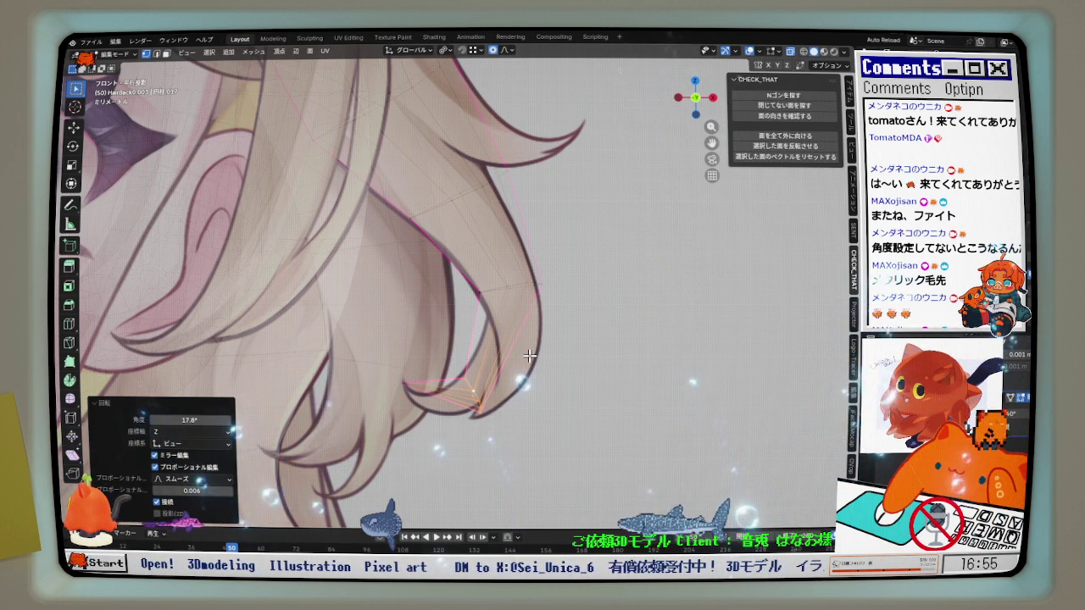
pyautogui.click(481, 286)
pyautogui.moveTo(480, 285)
pyautogui.mouseDown(button='middle')
pyautogui.moveTo(440, 301)
pyautogui.moveTo(464, 305)
pyautogui.moveTo(455, 221)
pyautogui.mouseUp(button='middle')
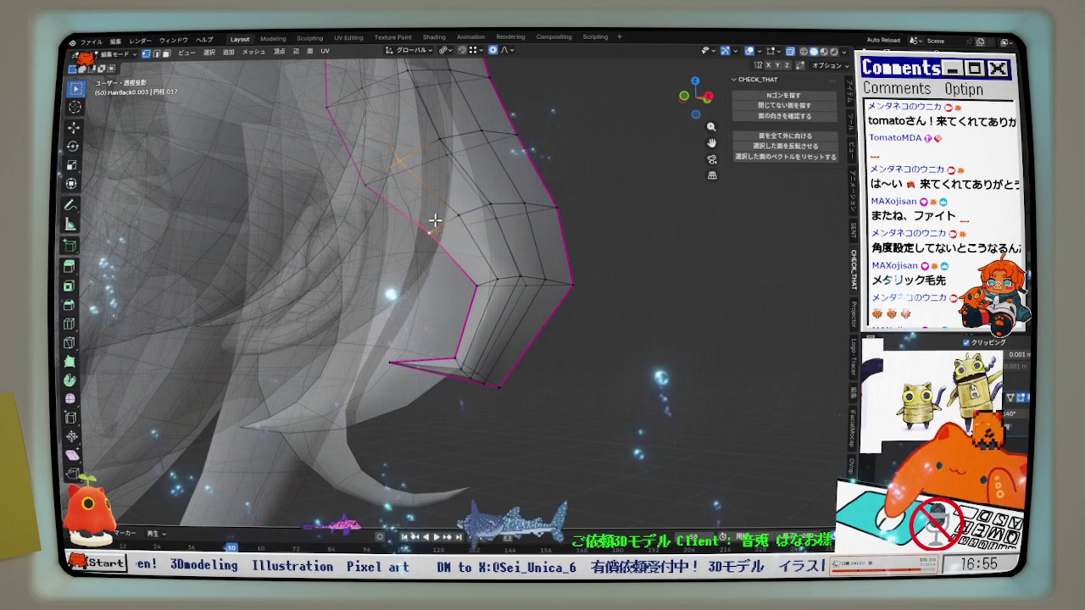
# Dissolve the vertical edge loop through the strand's tip section, then return to front view.
pyautogui.scroll(2, 455, 221)
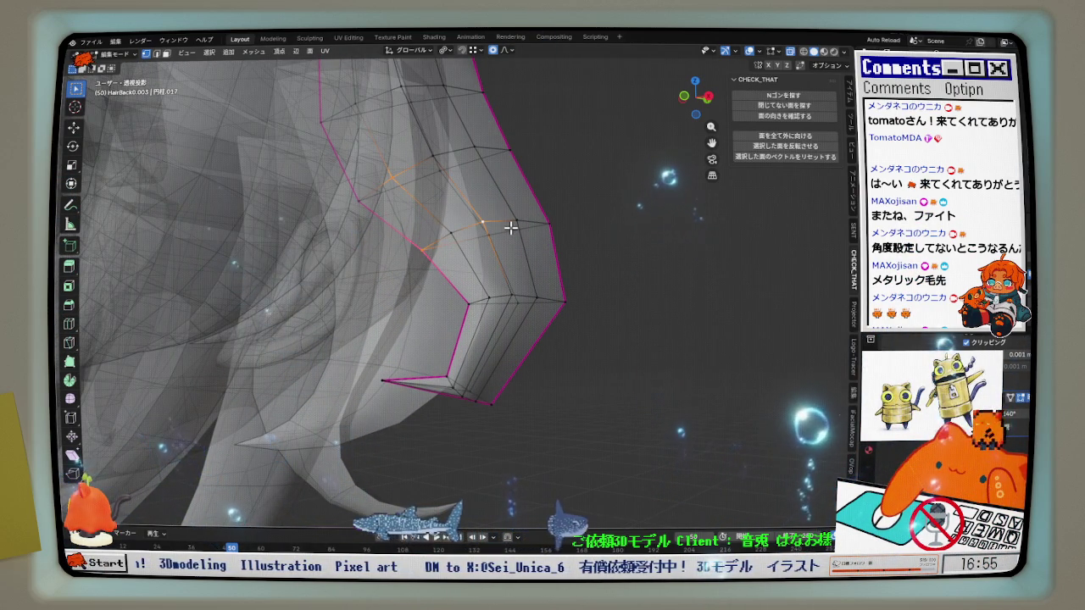
pyautogui.moveTo(510, 228); pyautogui.dragTo(417, 186, button='middle')
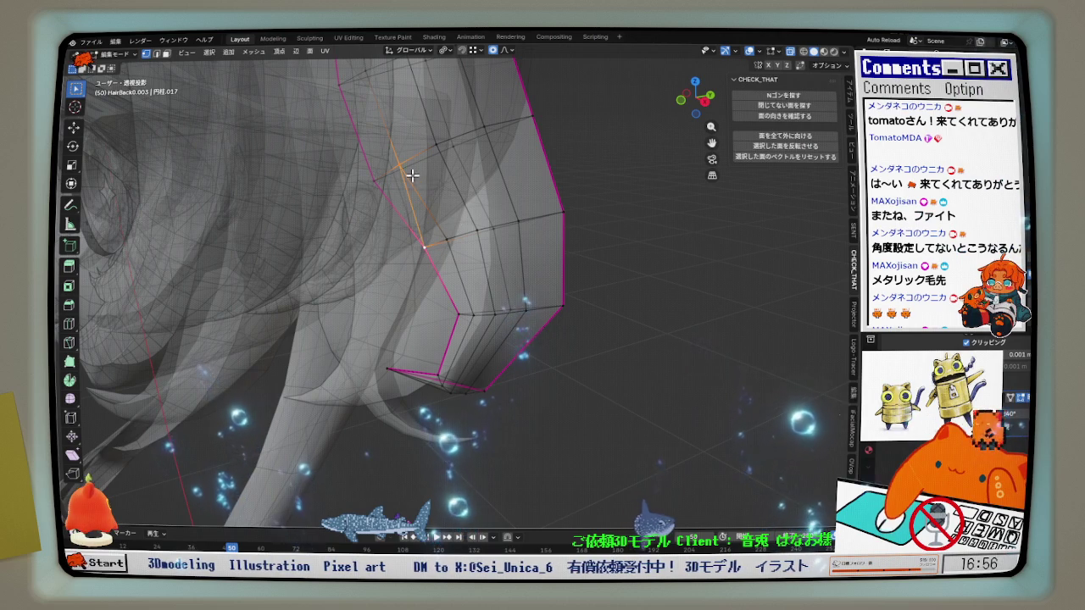
pyautogui.keyDown('alt'); pyautogui.click(477, 218); pyautogui.keyUp('alt')
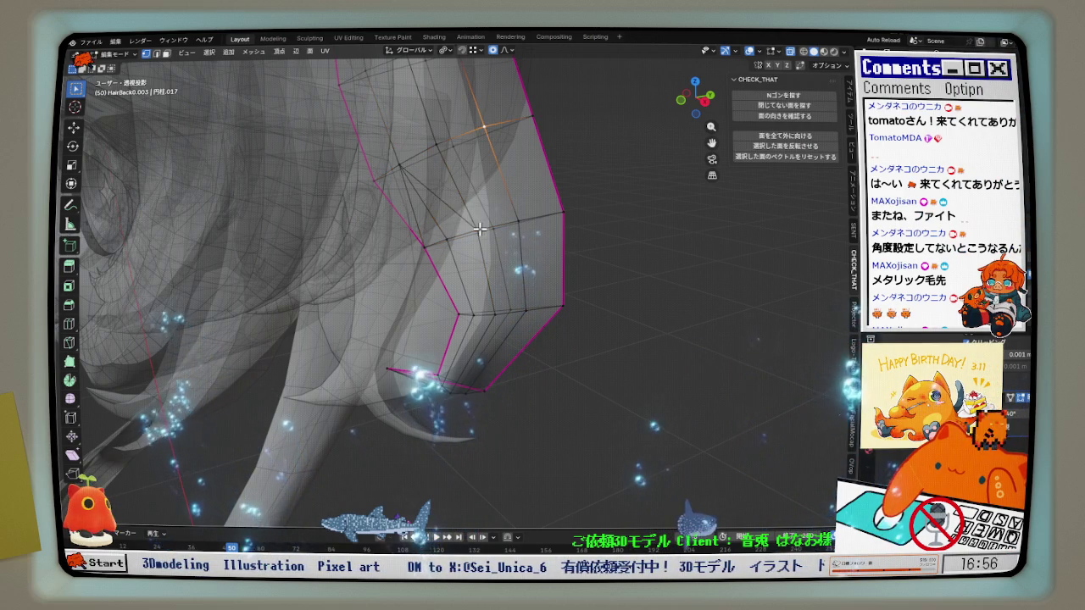
pyautogui.press('x')
pyautogui.click(526, 256)
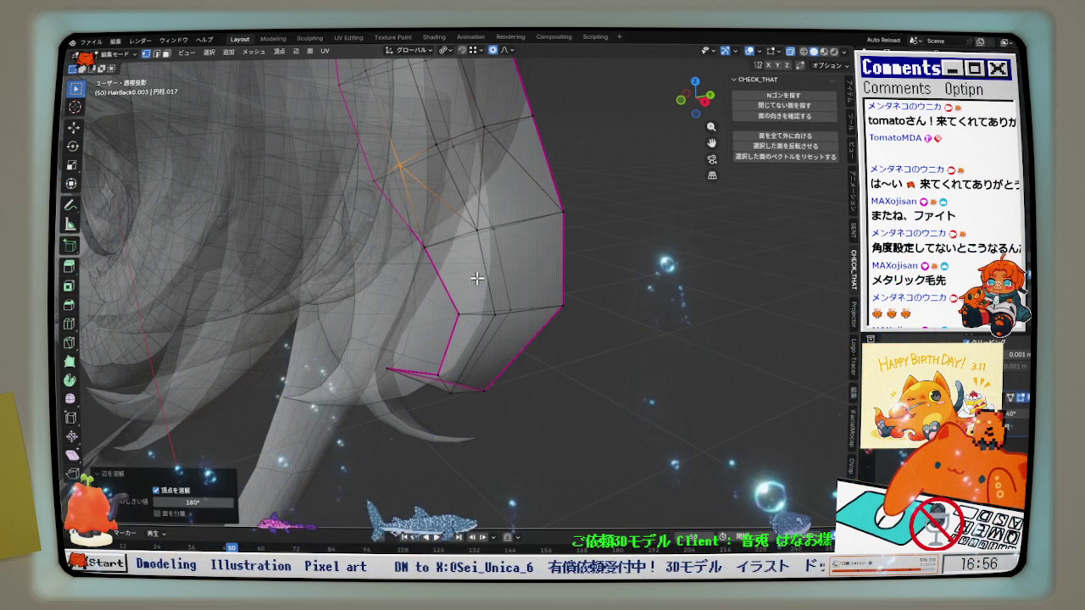
pyautogui.moveTo(477, 278); pyautogui.dragTo(542, 283, button='middle')
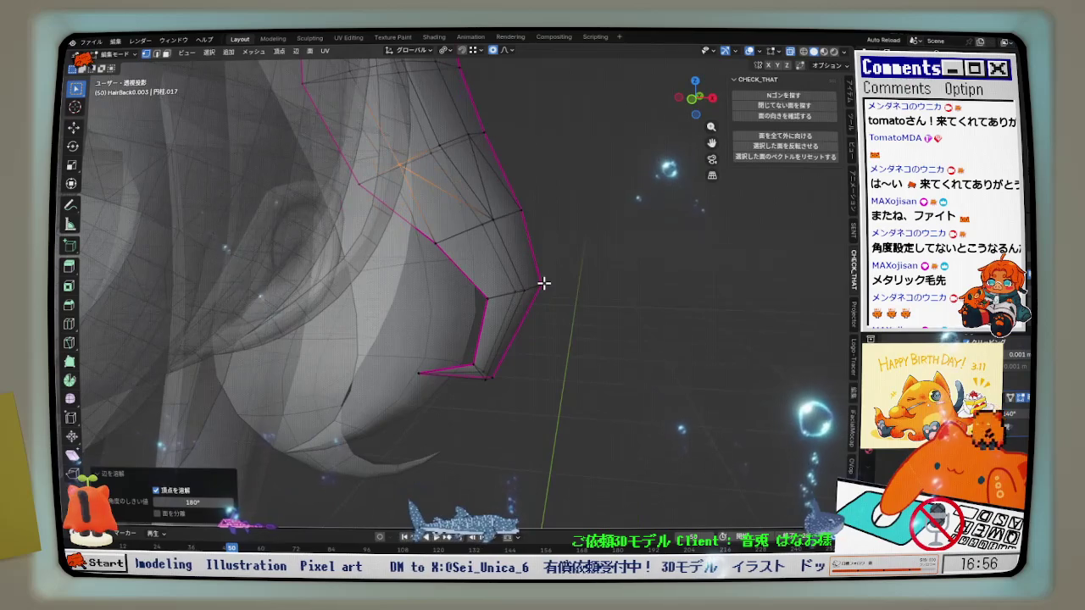
pyautogui.press('KP_1')
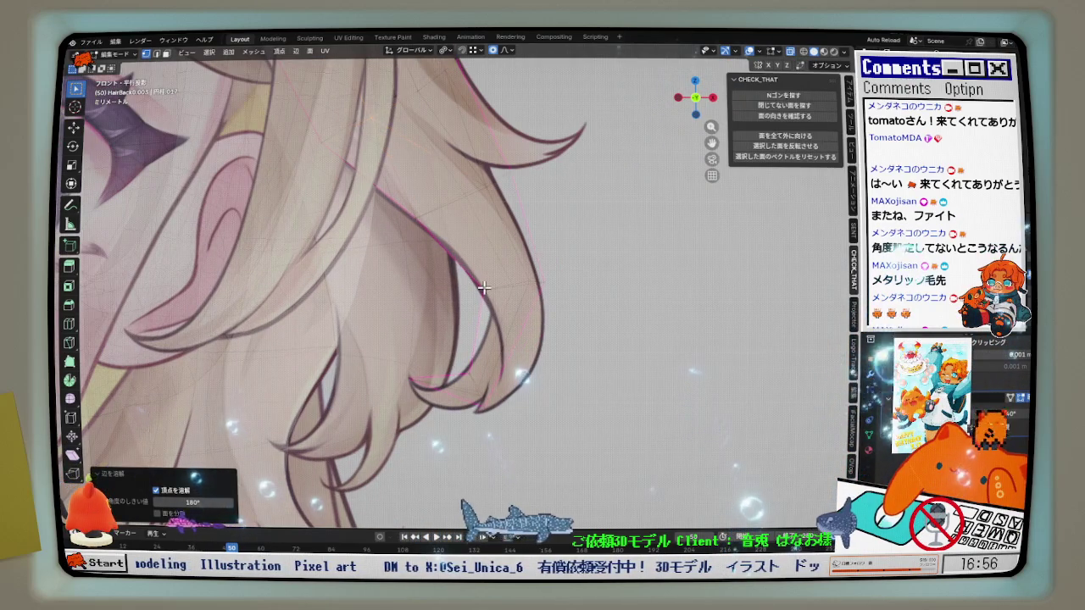
# Nudge upper hair vertices, constraining one move to the X axis.
pyautogui.scroll(3, 533, 303)
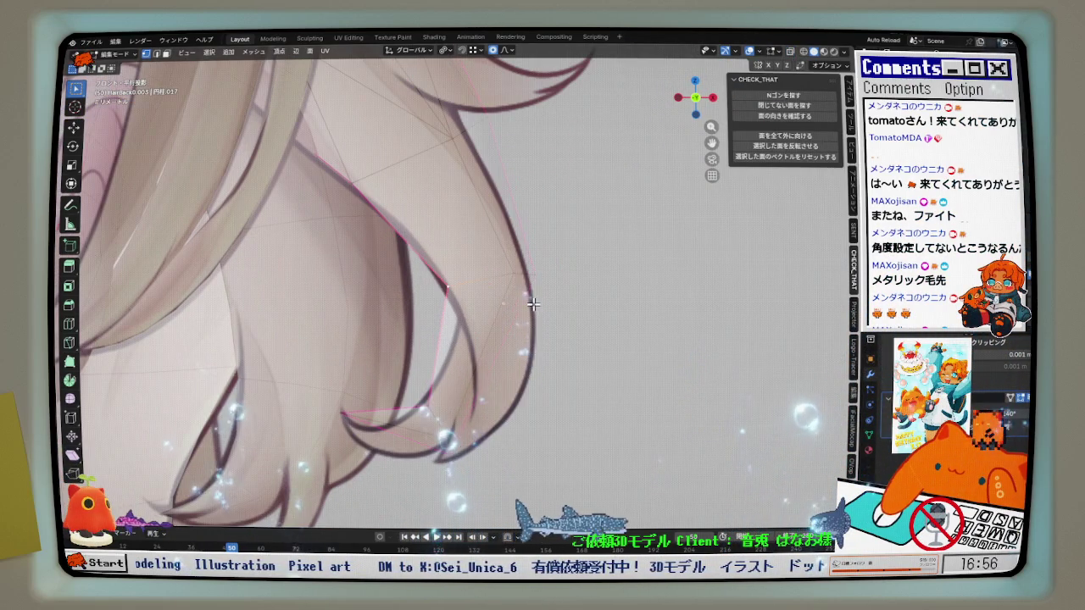
pyautogui.keyDown('shift'); pyautogui.moveTo(480, 89); pyautogui.dragTo(501, 281, button='middle'); pyautogui.keyUp('shift')
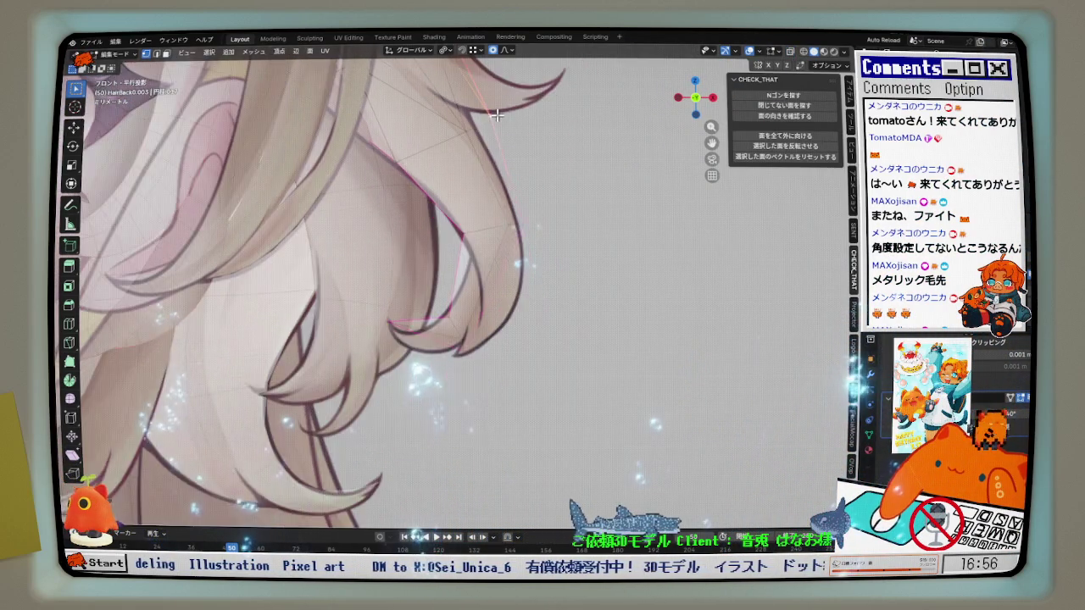
pyautogui.scroll(2, 490, 241)
pyautogui.press('g')
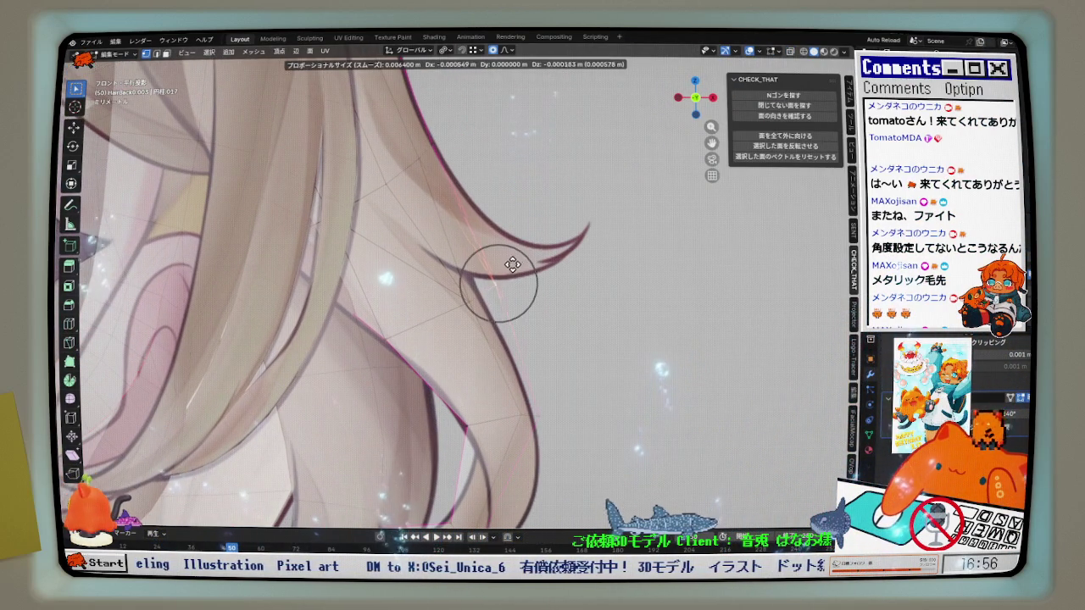
pyautogui.click(499, 273)
pyautogui.scroll(-1, 506, 246)
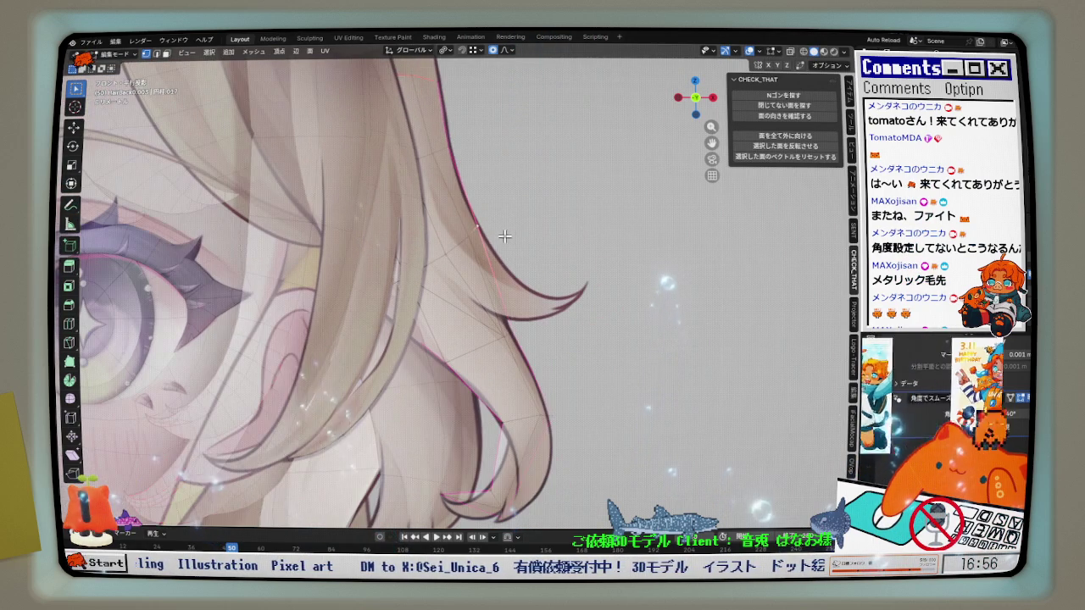
pyautogui.press('g')
pyautogui.press('x')
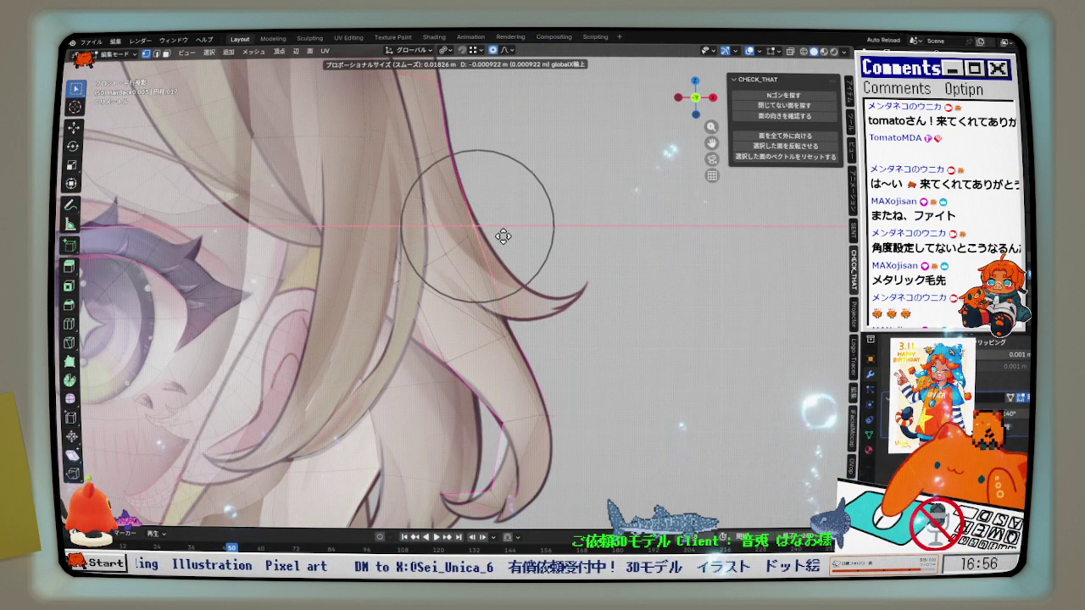
pyautogui.click(500, 238)
# Make a smaller X-axis nudge and align the strand's outer edge with the reference outline.
pyautogui.press('g')
pyautogui.press('x')
pyautogui.scroll(5, 472, 249)
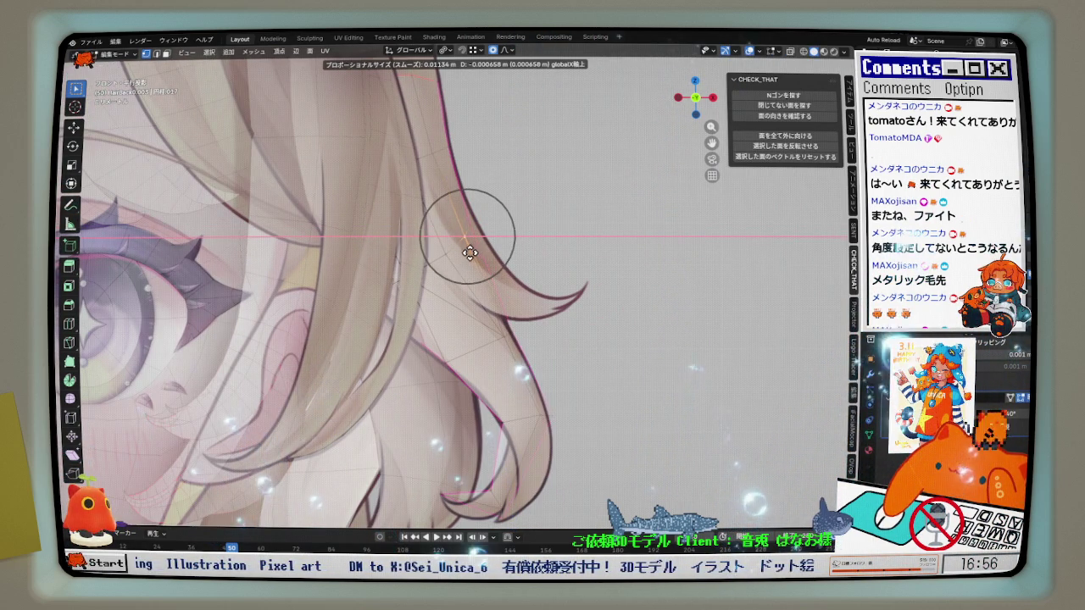
pyautogui.click(472, 249)
pyautogui.keyDown('shift'); pyautogui.scroll(-3, 491, 260); pyautogui.keyUp('shift')
pyautogui.scroll(1, 492, 260)
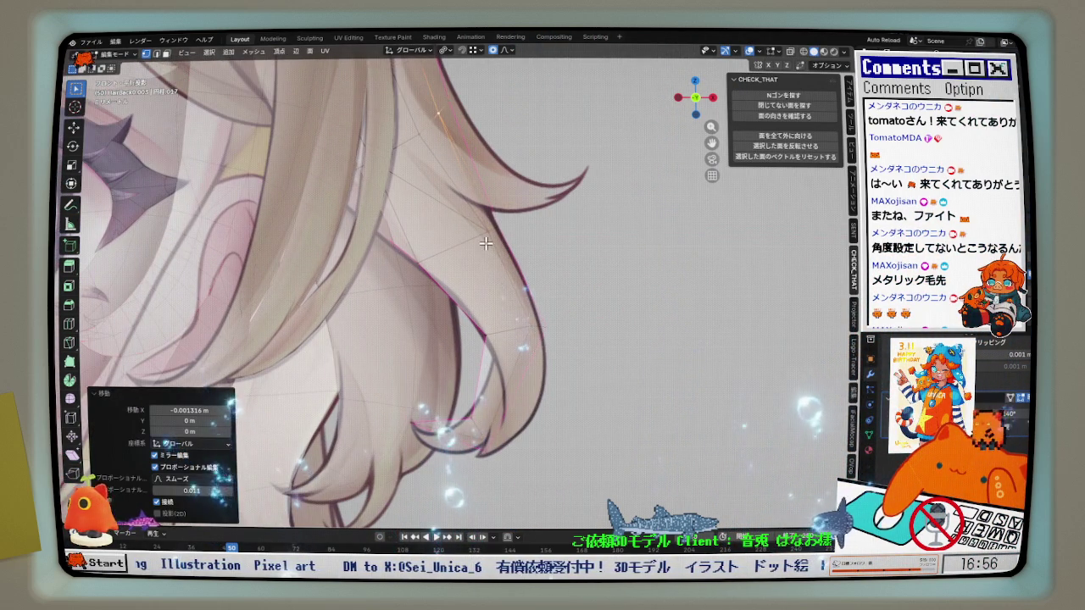
pyautogui.scroll(-2, 500, 263)
pyautogui.scroll(1, 530, 318)
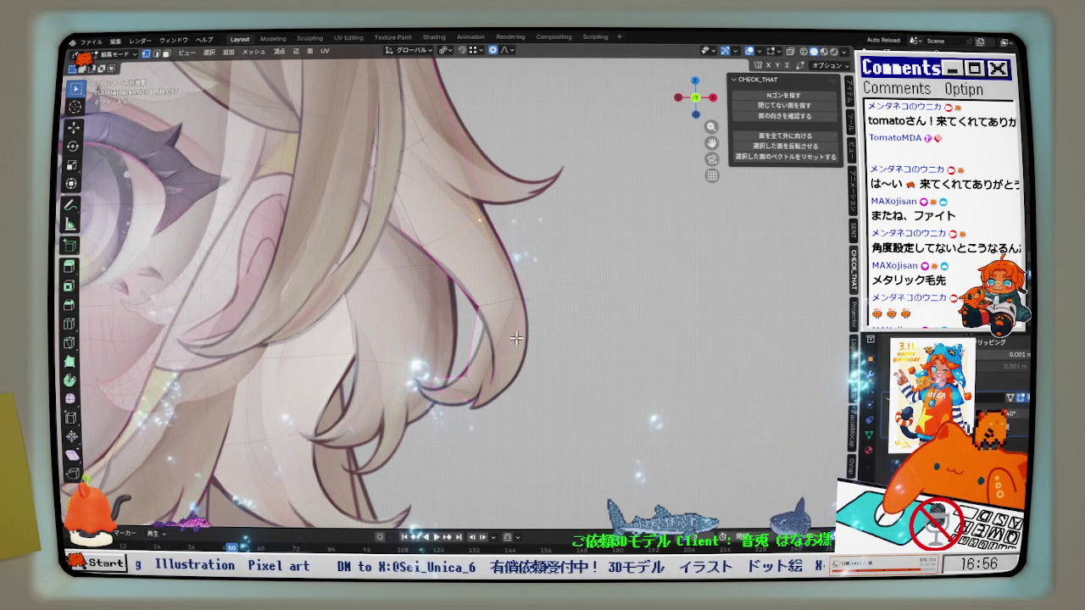
pyautogui.scroll(2, 524, 309)
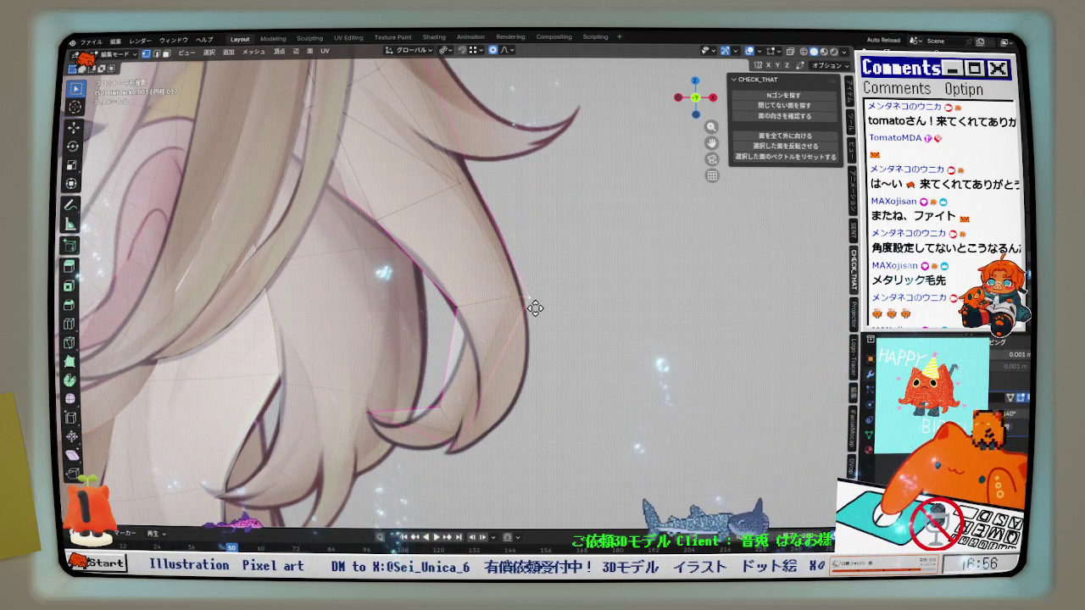
pyautogui.press('g')
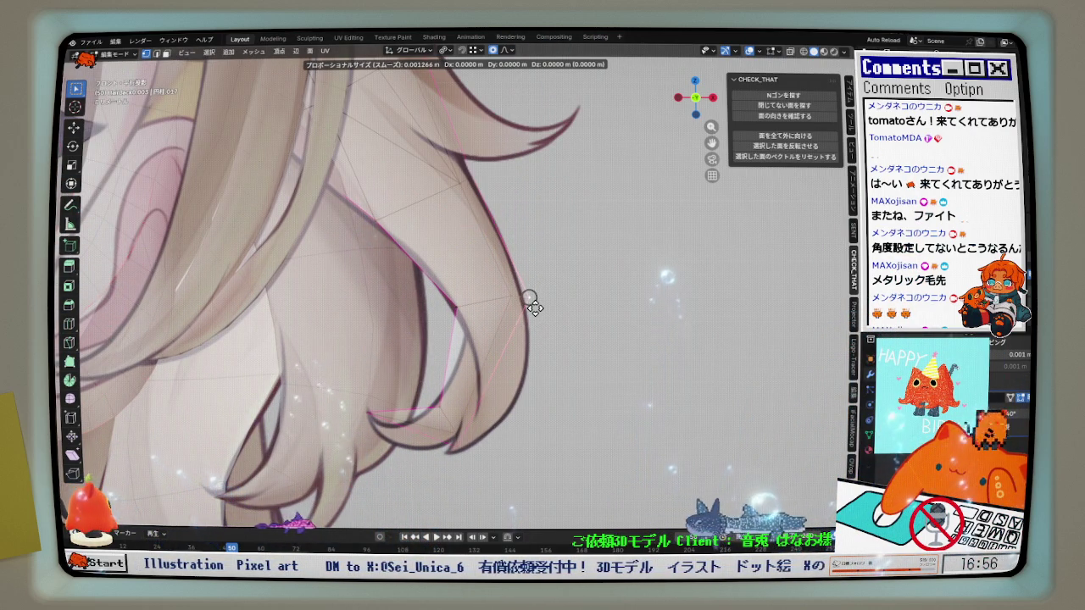
pyautogui.click(513, 306)
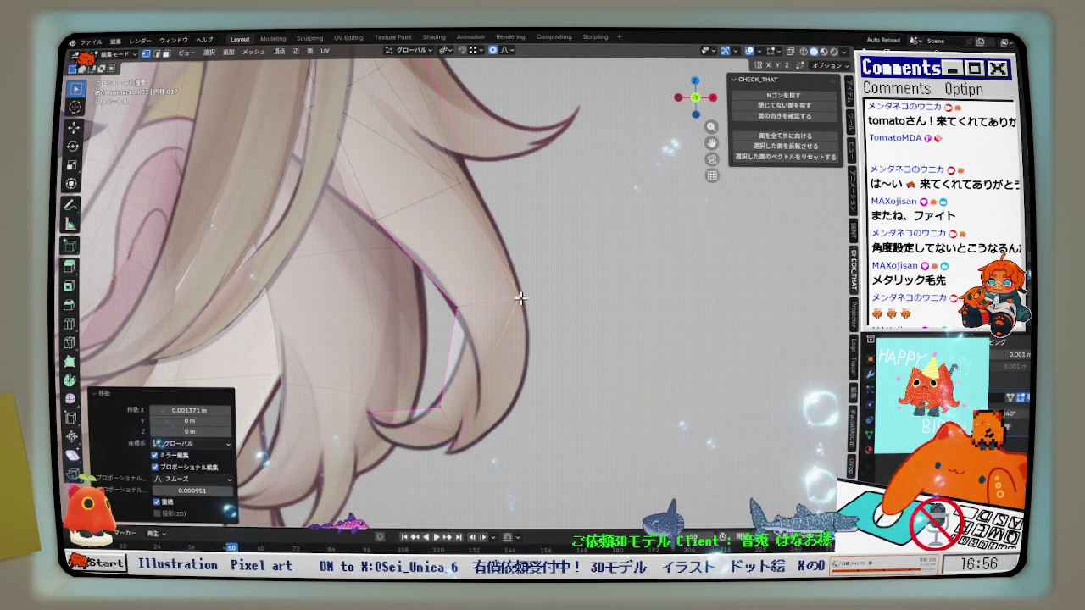
# Adjust several vertices along the strand edge to follow the reference.
pyautogui.scroll(1, 479, 188)
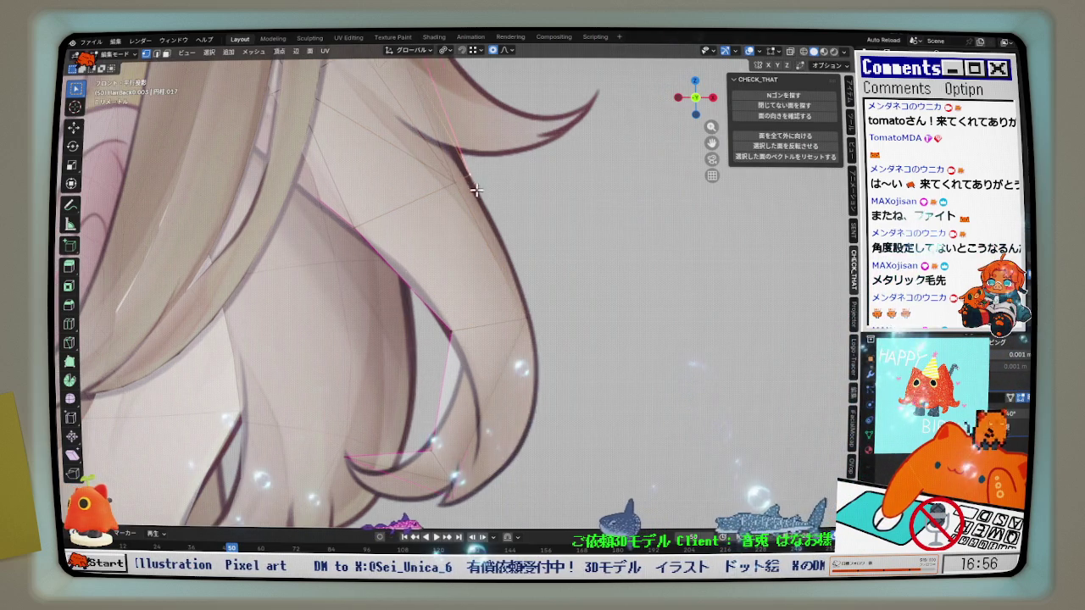
pyautogui.press('g')
pyautogui.click(482, 180)
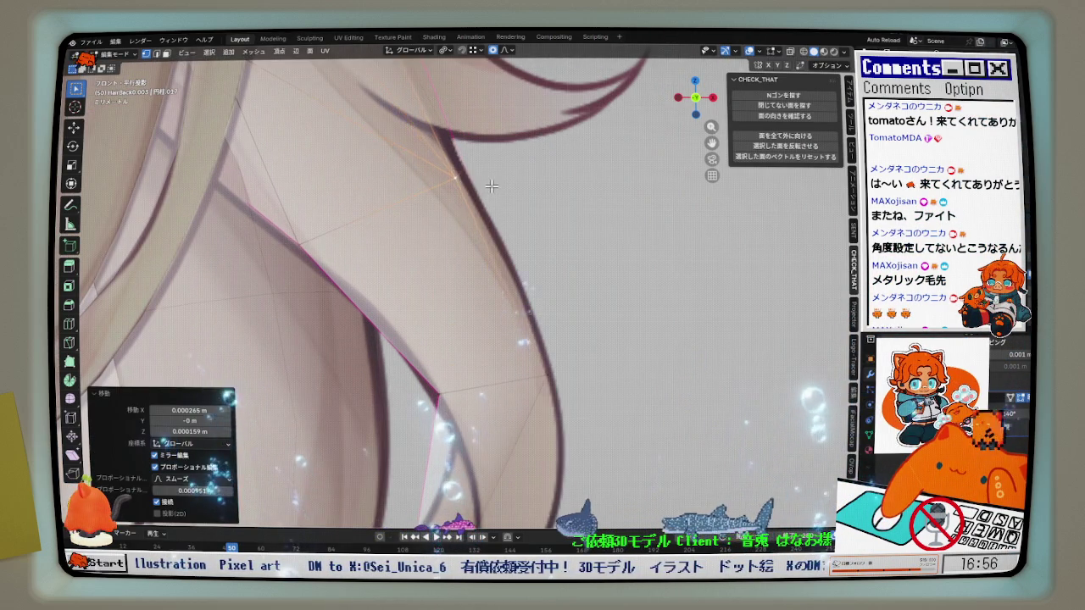
pyautogui.keyDown('shift'); pyautogui.moveTo(480, 175); pyautogui.dragTo(509, 237, button='middle'); pyautogui.keyUp('shift')
pyautogui.press('g')
pyautogui.click(500, 278)
pyautogui.press('g')
pyautogui.click(497, 283)
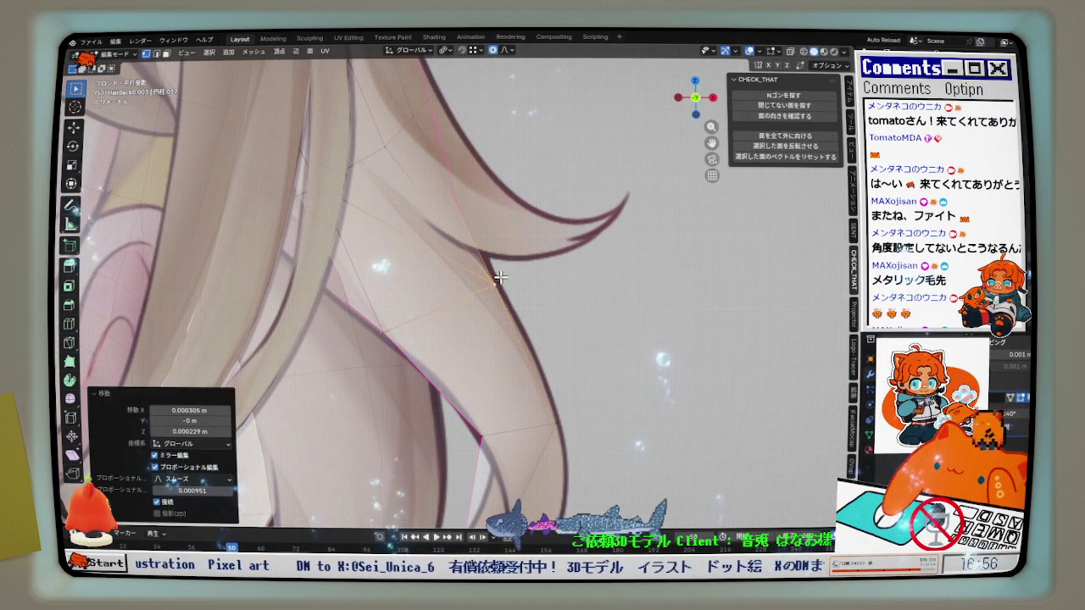
pyautogui.scroll(-2, 501, 276)
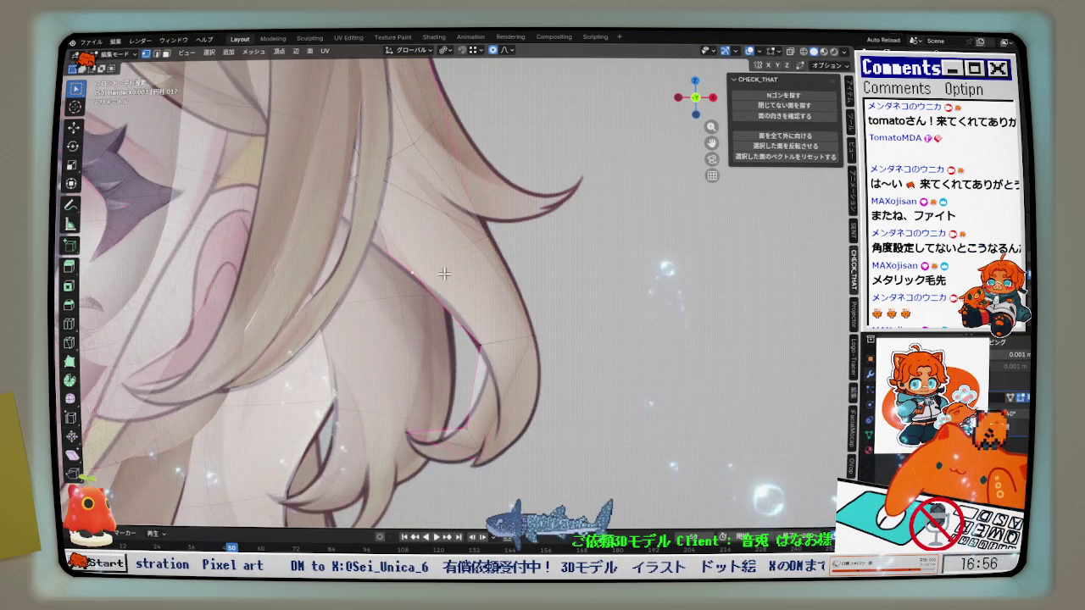
pyautogui.scroll(2, 436, 287)
pyautogui.click(454, 308)
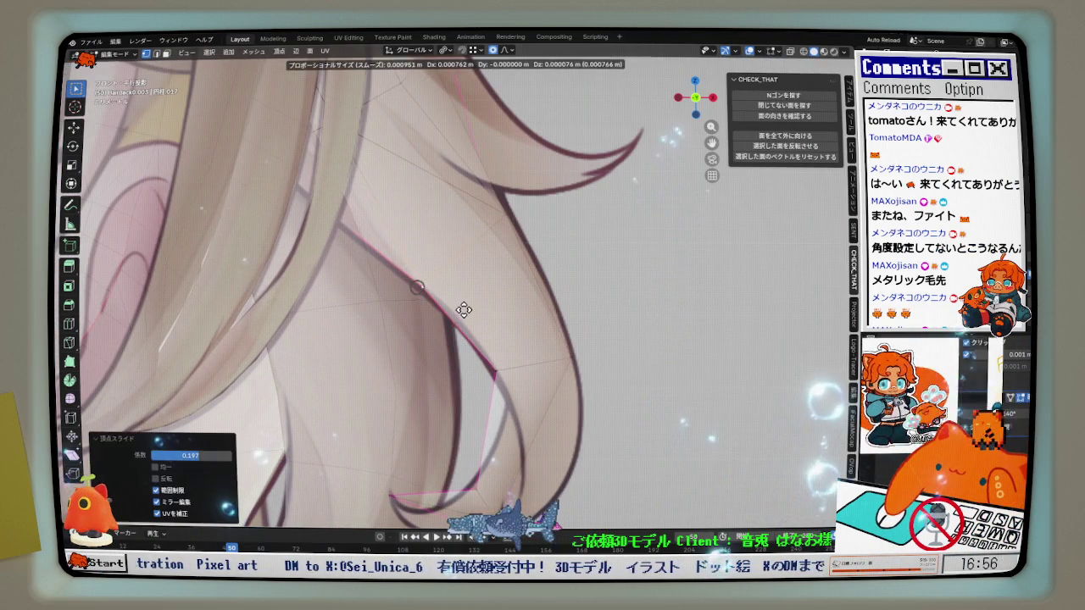
# From the back view, shift the strand sideways along X, then return to front view.
pyautogui.moveTo(455, 309)
pyautogui.keyDown('shift'); pyautogui.mouseDown(button='middle')
pyautogui.moveTo(457, 133)
pyautogui.moveTo(665, 112)
pyautogui.mouseUp(button='middle'); pyautogui.keyUp('shift')
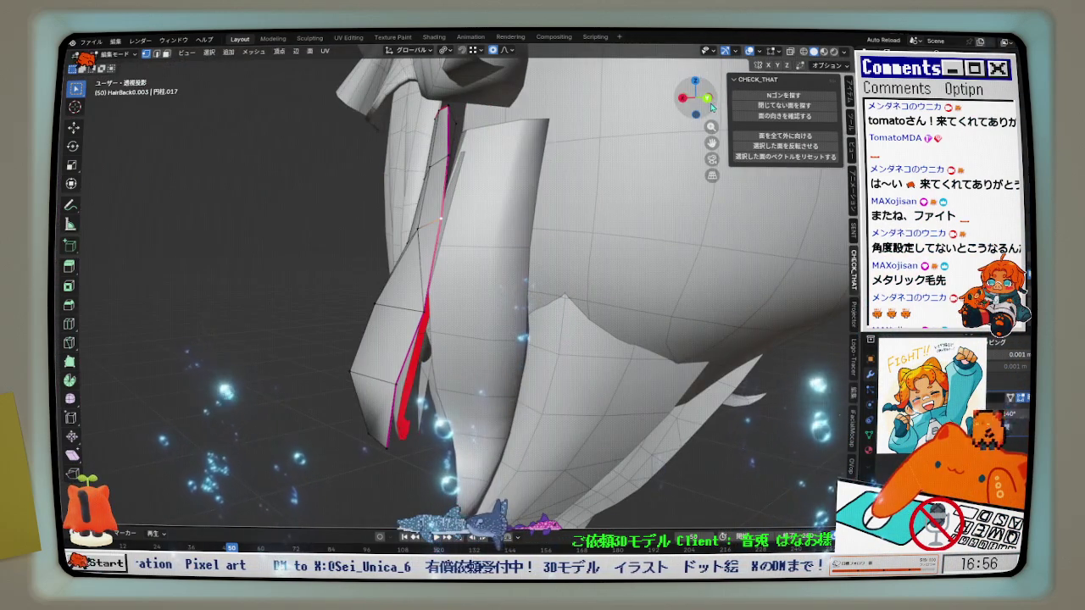
pyautogui.click(709, 100)
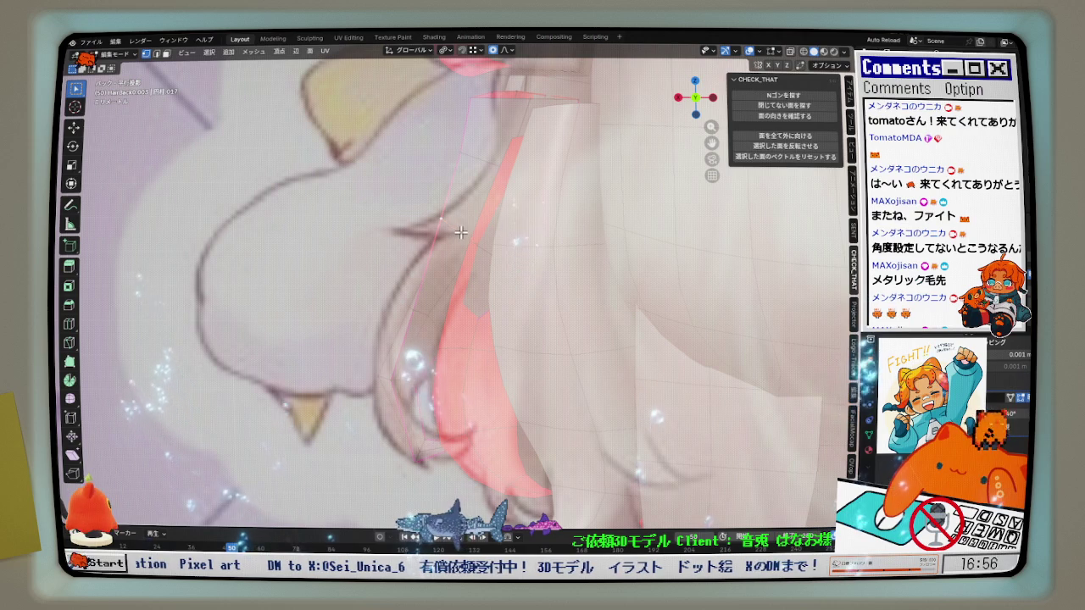
pyautogui.scroll(2, 461, 231)
pyautogui.press('g')
pyautogui.press('x')
pyautogui.click(479, 234)
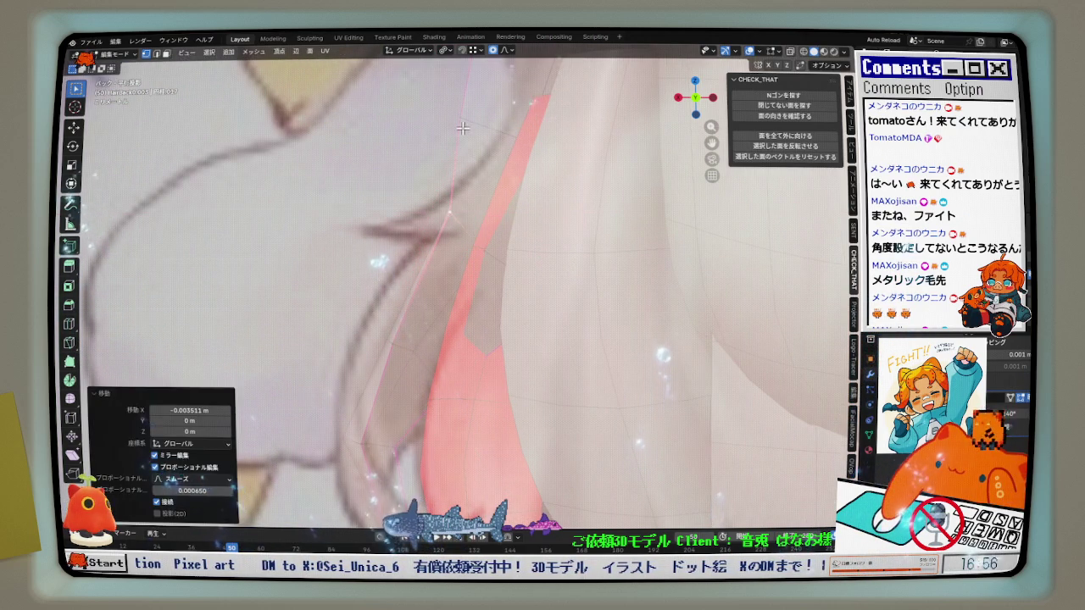
pyautogui.moveTo(472, 128)
pyautogui.mouseDown(button='middle')
pyautogui.moveTo(529, 179)
pyautogui.moveTo(492, 161)
pyautogui.mouseUp(button='middle')
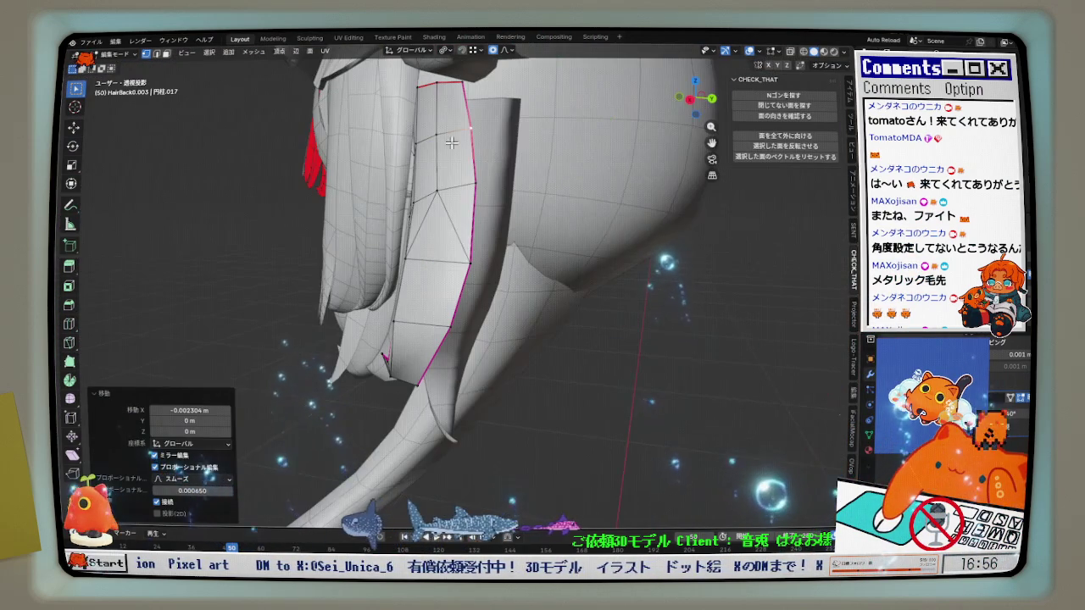
pyautogui.press('KP_1')
# Refine the upper and middle hair vertices against the reference from the front.
pyautogui.press('g')
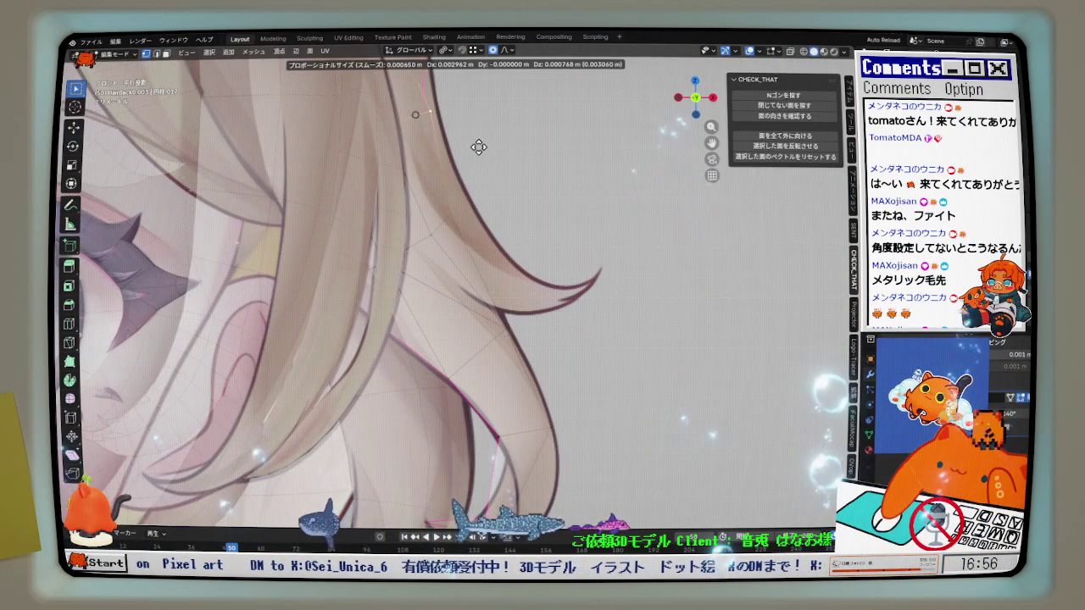
pyautogui.click(477, 148)
pyautogui.press('g')
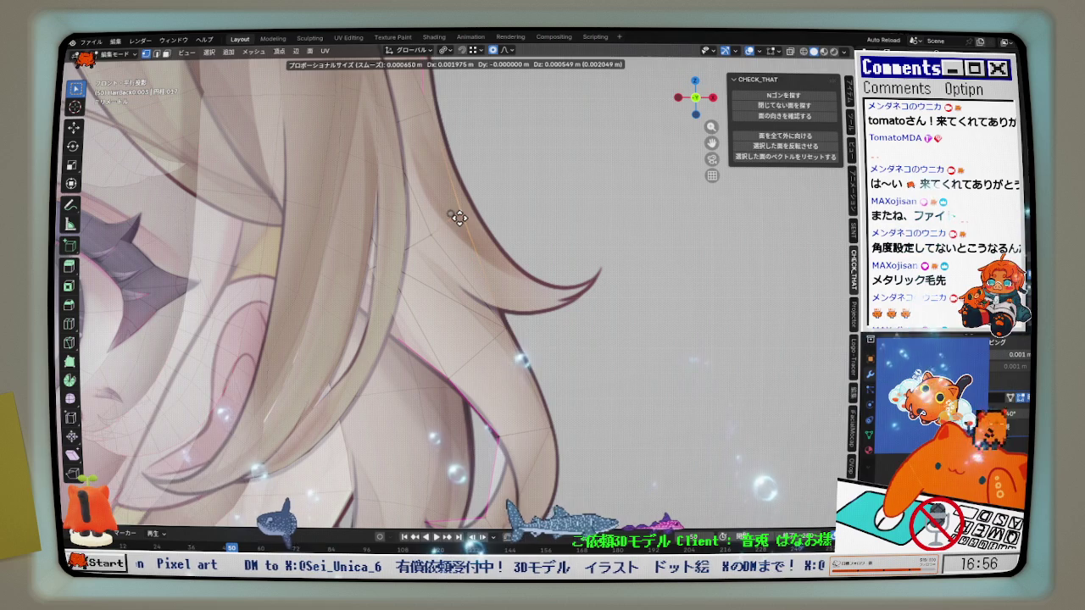
pyautogui.click(479, 178)
pyautogui.keyDown('shift'); pyautogui.moveTo(479, 178); pyautogui.dragTo(488, 247, button='middle'); pyautogui.keyUp('shift')
pyautogui.scroll(2, 401, 119)
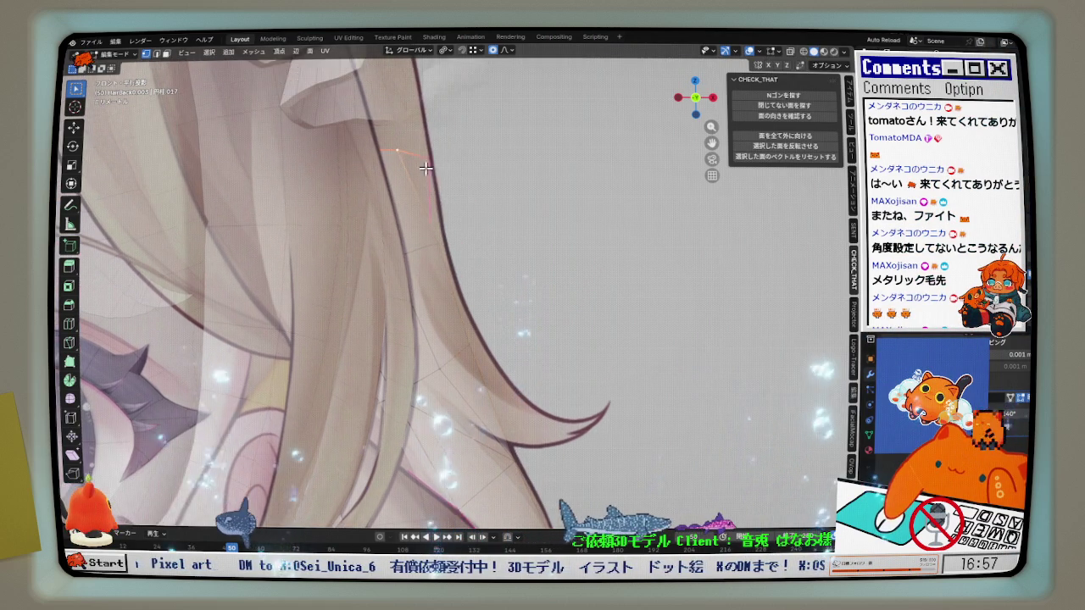
pyautogui.scroll(2, 431, 160)
pyautogui.scroll(-1, 447, 162)
pyautogui.press('g')
pyautogui.click(441, 241)
pyautogui.press('g')
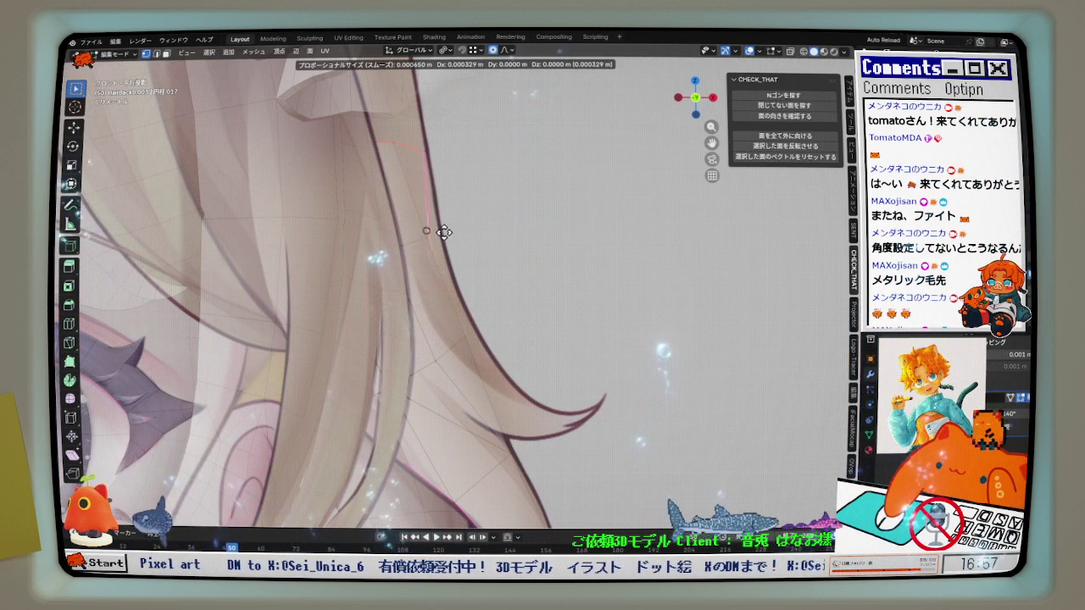
pyautogui.click(449, 231)
# Reposition more strand vertices, orbiting to check the shape between moves.
pyautogui.moveTo(449, 238); pyautogui.dragTo(453, 260, button='middle')
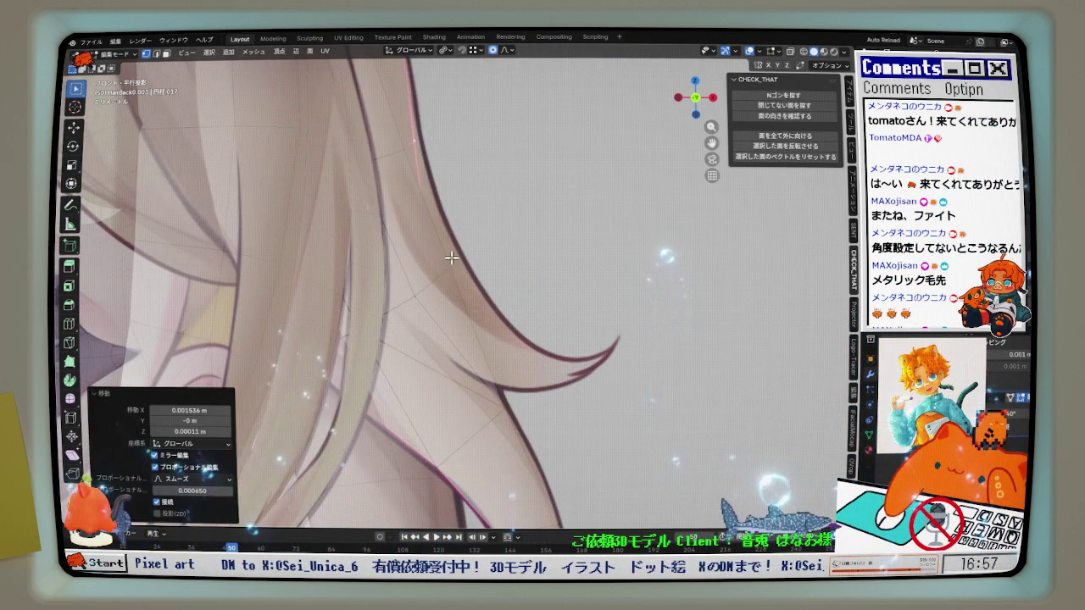
pyautogui.click(453, 260)
pyautogui.press('g')
pyautogui.click(400, 150)
pyautogui.moveTo(399, 150)
pyautogui.mouseDown(button='middle')
pyautogui.moveTo(409, 185)
pyautogui.moveTo(456, 232)
pyautogui.mouseUp(button='middle')
pyautogui.scroll(3, 457, 288)
pyautogui.moveTo(492, 368)
pyautogui.mouseDown(button='middle')
pyautogui.moveTo(516, 333)
pyautogui.moveTo(530, 351)
pyautogui.moveTo(495, 323)
pyautogui.mouseUp(button='middle')
pyautogui.press('g')
pyautogui.click(531, 353)
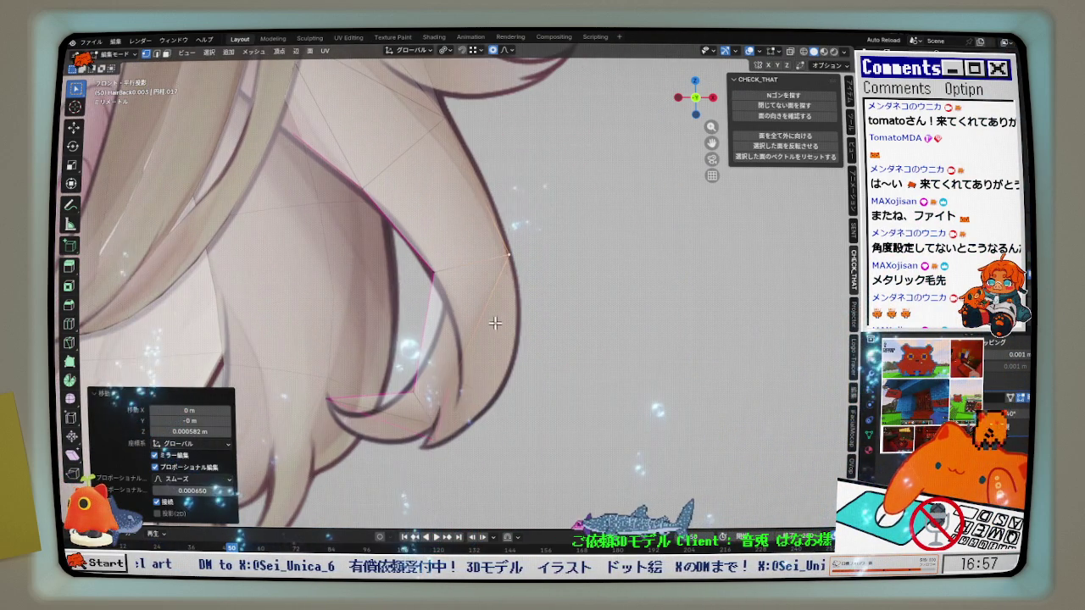
# Place the curled tip vertices on the reference, ending at X -0.002514 m, Z 0.007314 m.
pyautogui.press('g')
pyautogui.press('g')
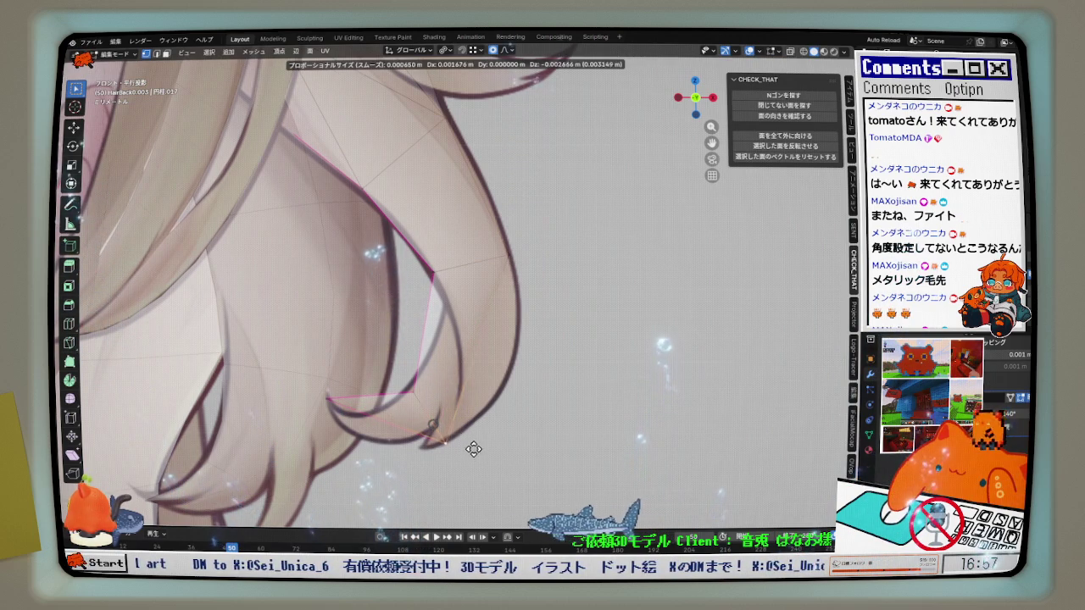
pyautogui.click(473, 448)
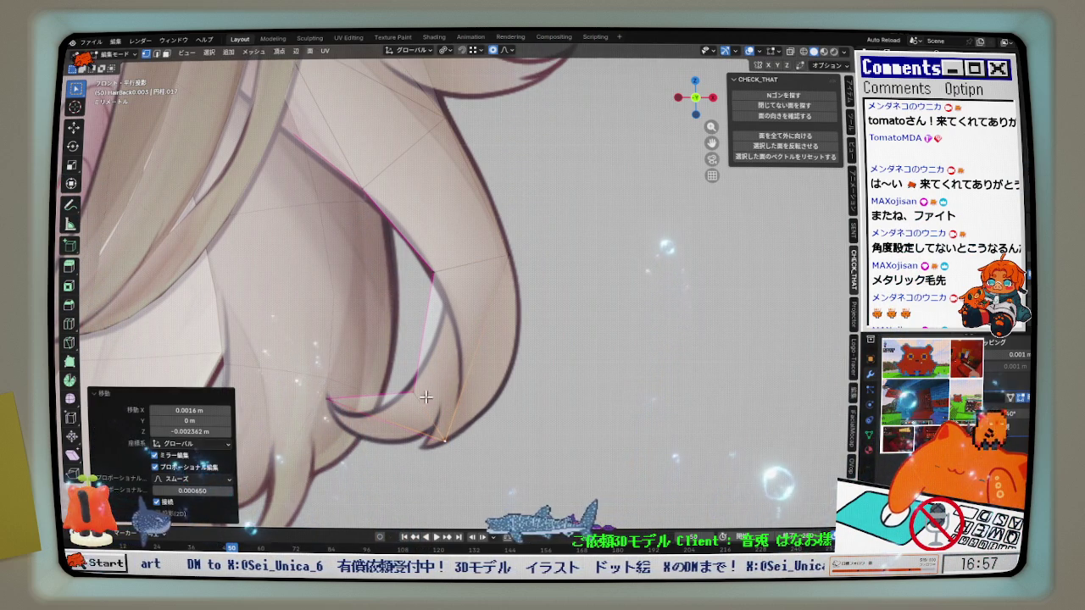
pyautogui.press('g')
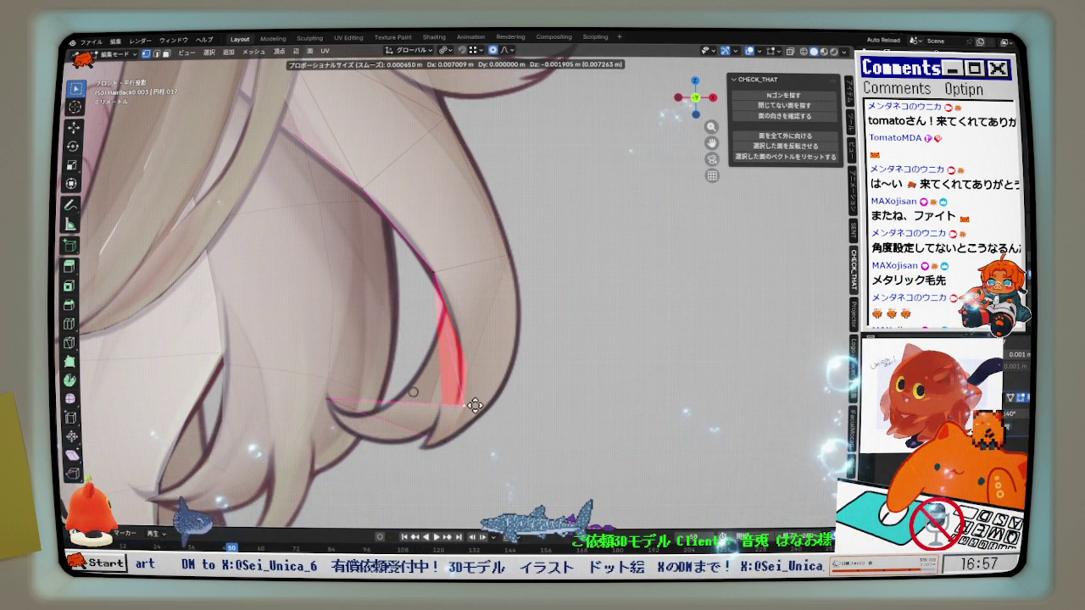
pyautogui.click(469, 403)
pyautogui.press('g')
pyautogui.click(492, 415)
pyautogui.keyDown('shift'); pyautogui.moveTo(424, 436); pyautogui.dragTo(427, 411, button='middle'); pyautogui.keyUp('shift')
pyautogui.press('g')
pyautogui.click(432, 374)
pyautogui.moveTo(433, 374)
pyautogui.mouseDown(button='middle')
pyautogui.moveTo(426, 302)
pyautogui.moveTo(495, 359)
pyautogui.mouseUp(button='middle')
# Select the edge at the back strand's tip and orbit around it without deleting anything.
pyautogui.keyDown('shift'); pyautogui.click(460, 390); pyautogui.keyUp('shift')
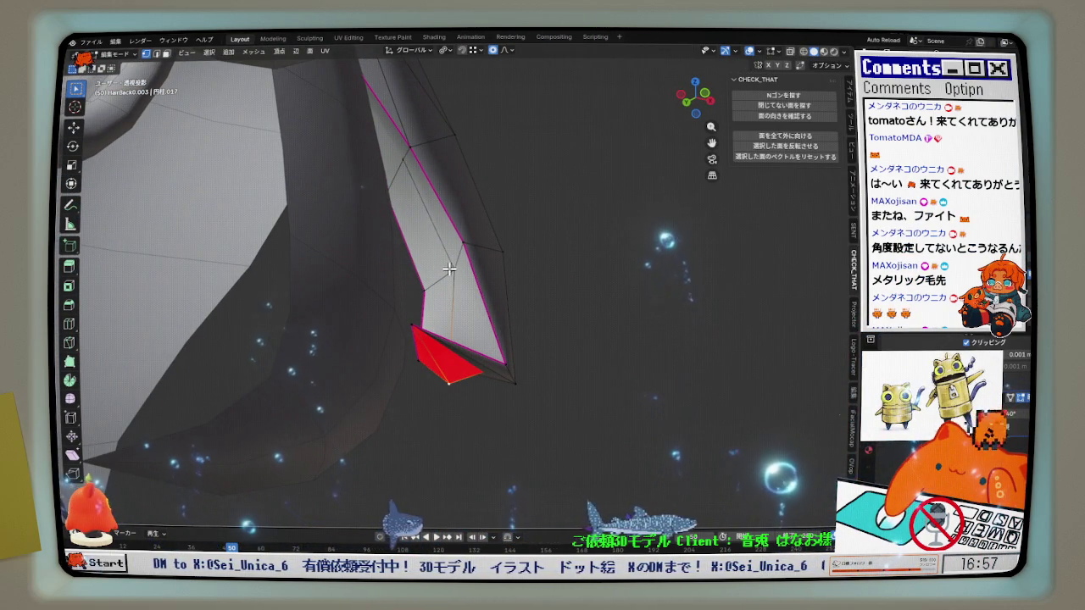
pyautogui.moveTo(463, 233); pyautogui.dragTo(452, 223, button='middle')
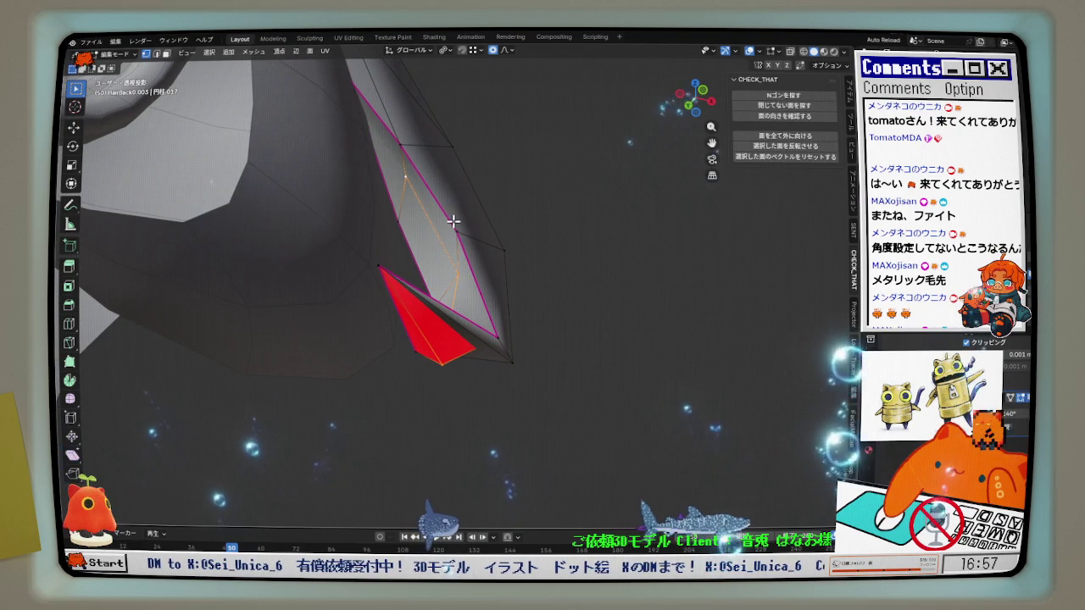
pyautogui.press('x')
pyautogui.press('Escape')
pyautogui.moveTo(445, 165)
pyautogui.mouseDown(button='middle')
pyautogui.moveTo(470, 187)
pyautogui.moveTo(508, 262)
pyautogui.moveTo(463, 186)
pyautogui.moveTo(228, 221)
pyautogui.moveTo(467, 245)
pyautogui.moveTo(449, 266)
pyautogui.moveTo(636, 290)
pyautogui.mouseUp(button='middle')
# In front view, try moving a curled-tip vertex down-right, then undo the move.
pyautogui.press('KP_1')
pyautogui.scroll(3, 467, 339)
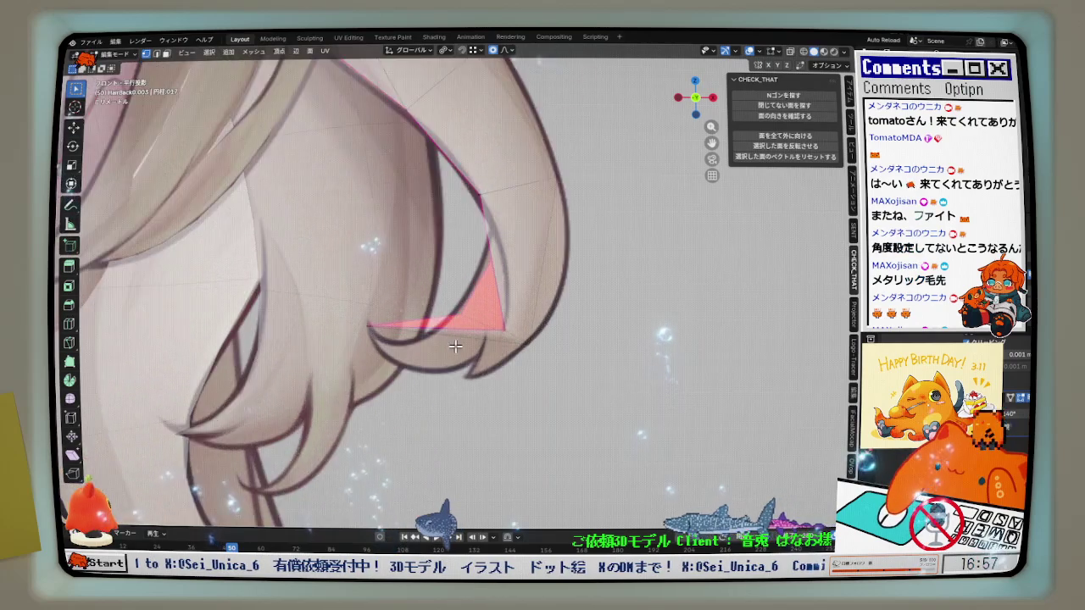
pyautogui.scroll(2, 437, 335)
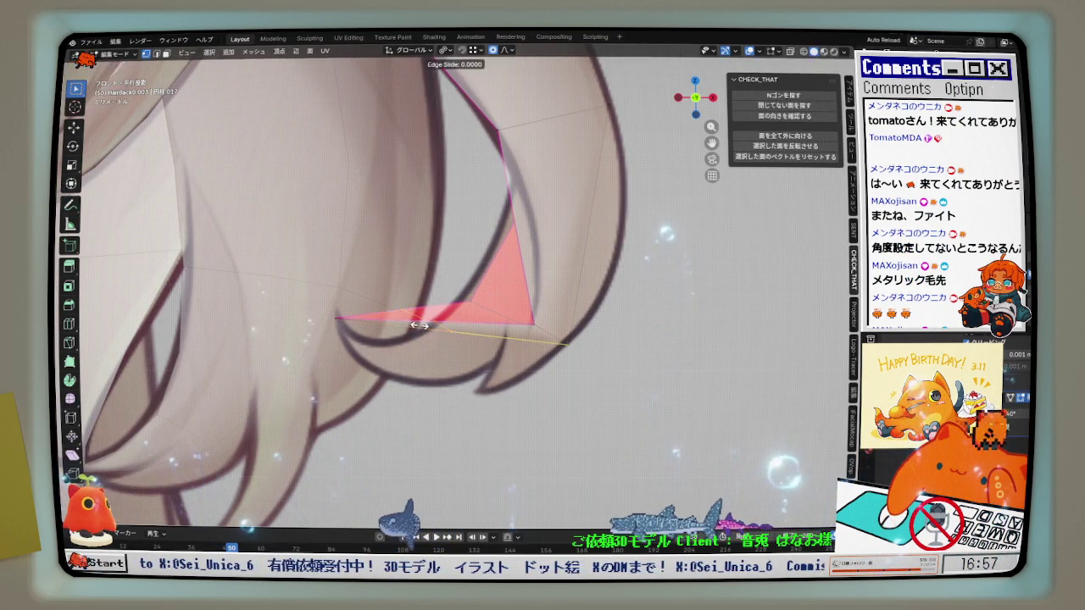
pyautogui.rightClick(419, 324)
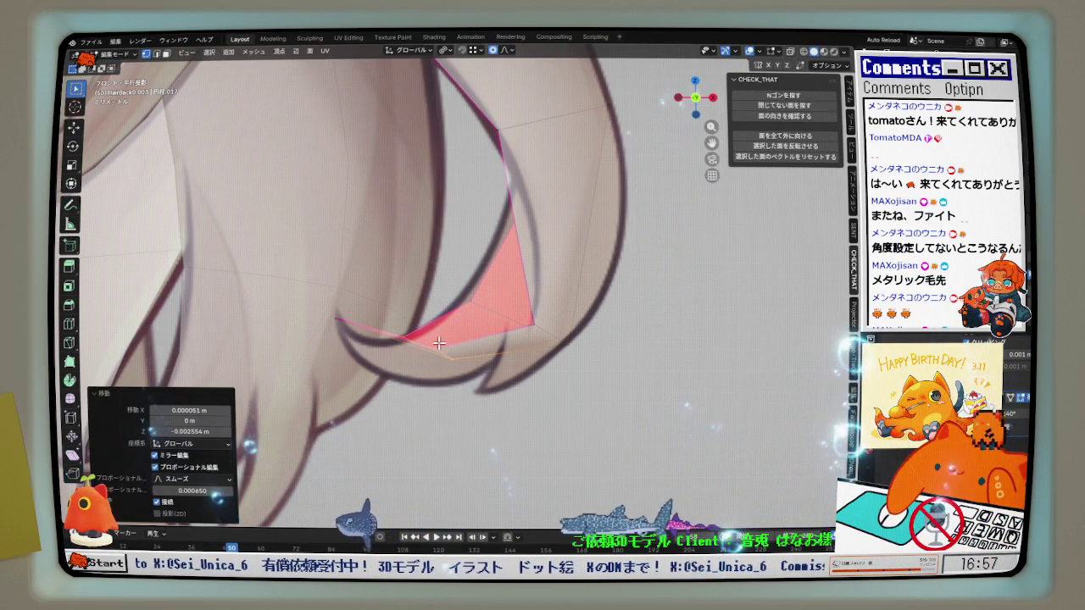
pyautogui.press('g')
pyautogui.click(506, 356)
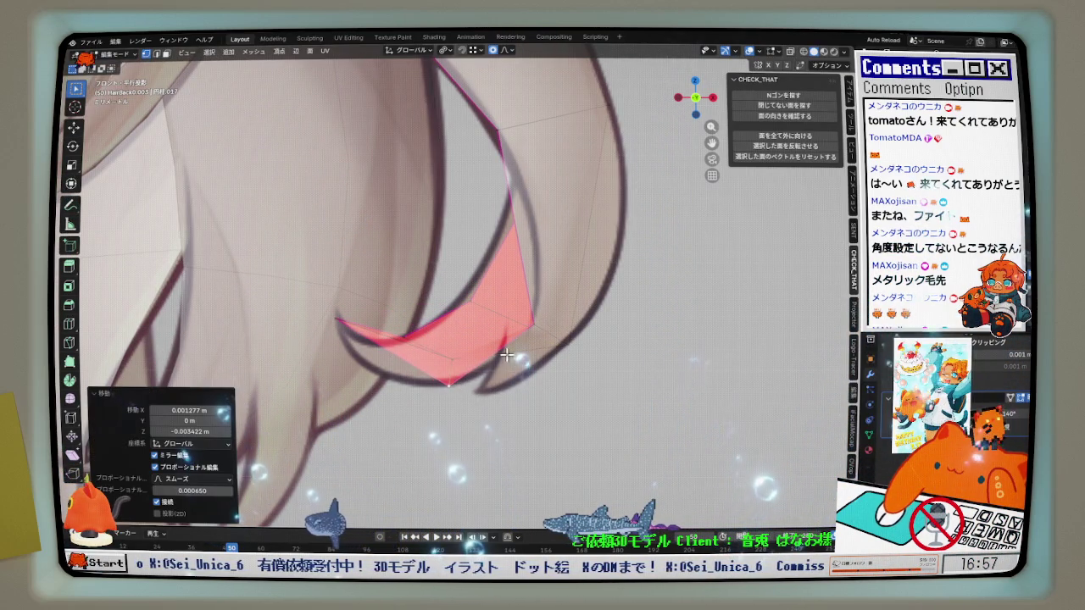
pyautogui.click(545, 331)
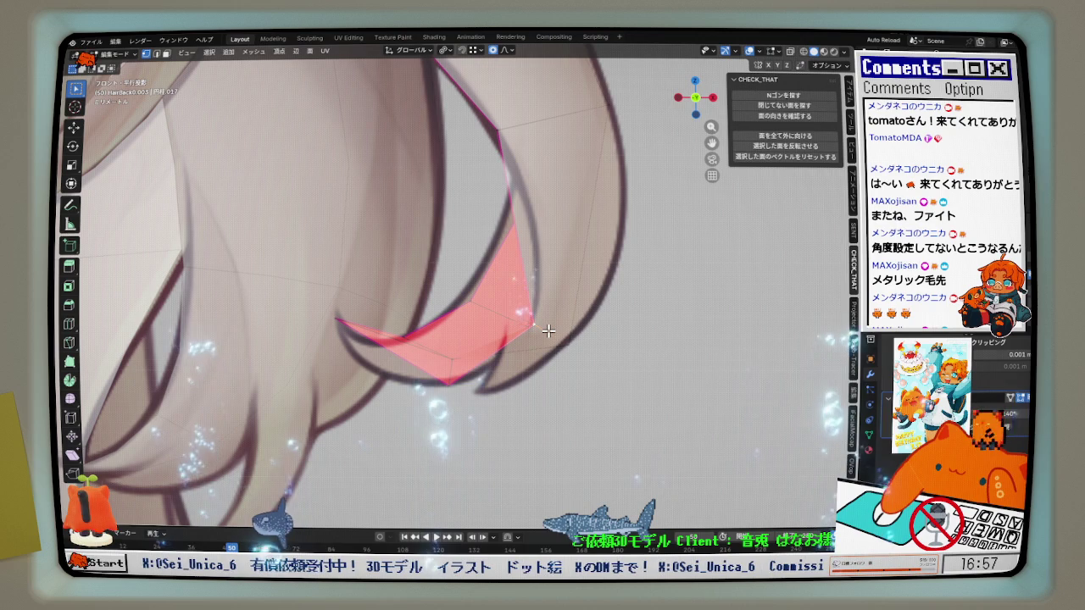
pyautogui.hotkey('ctrl', 'z')
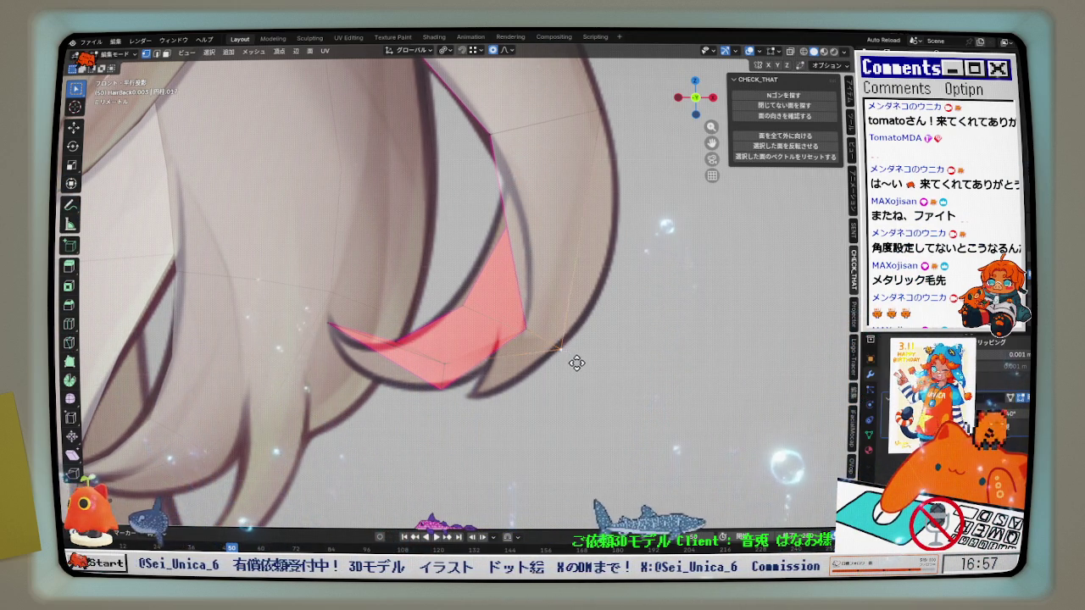
# Move the red tip face's corner vertices onto the reference outline, pulling the lower-left corner down.
pyautogui.press('g')
pyautogui.click(549, 348)
pyautogui.scroll(2, 420, 349)
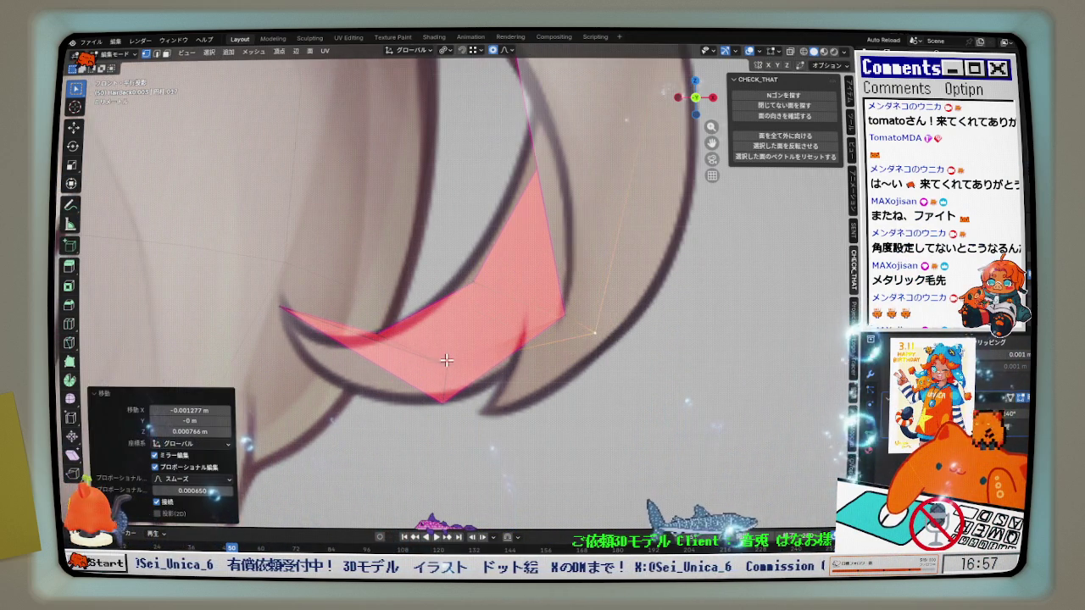
pyautogui.press('g')
pyautogui.click(396, 369)
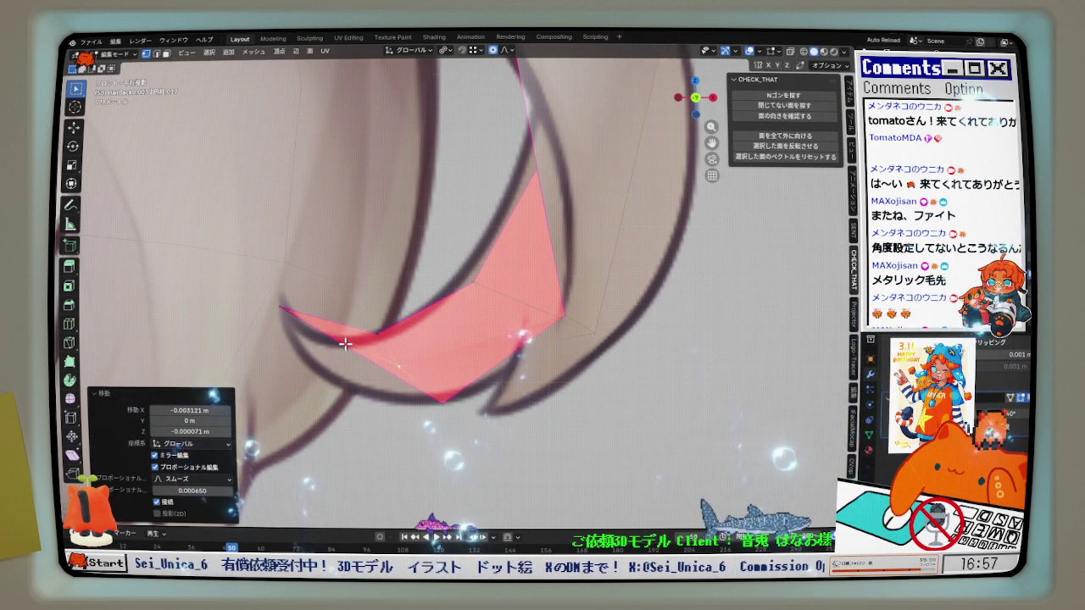
pyautogui.press('g')
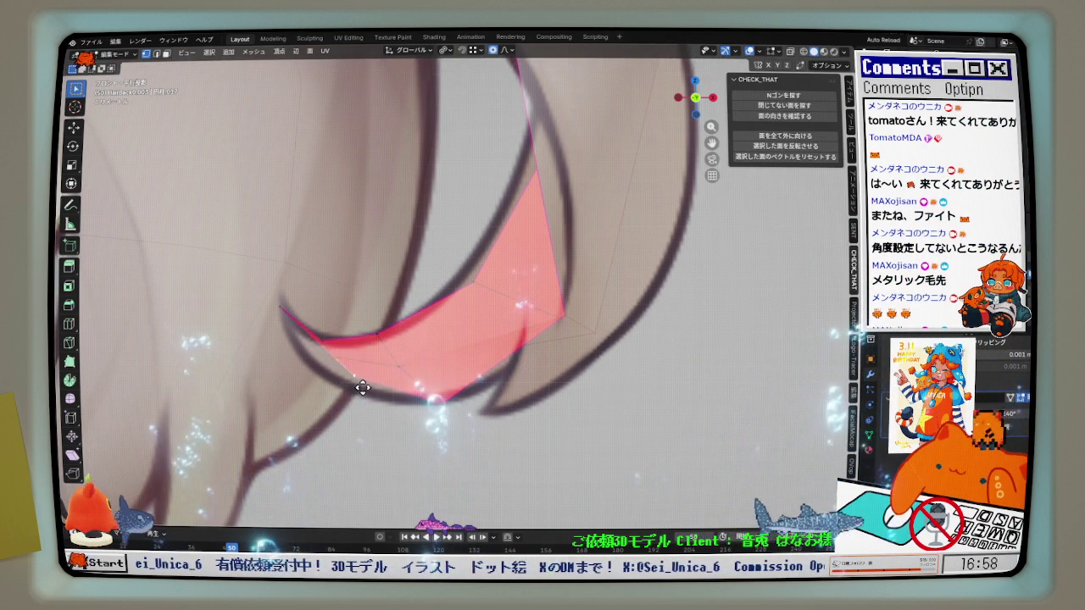
pyautogui.click(347, 379)
pyautogui.press('g')
pyautogui.click(339, 358)
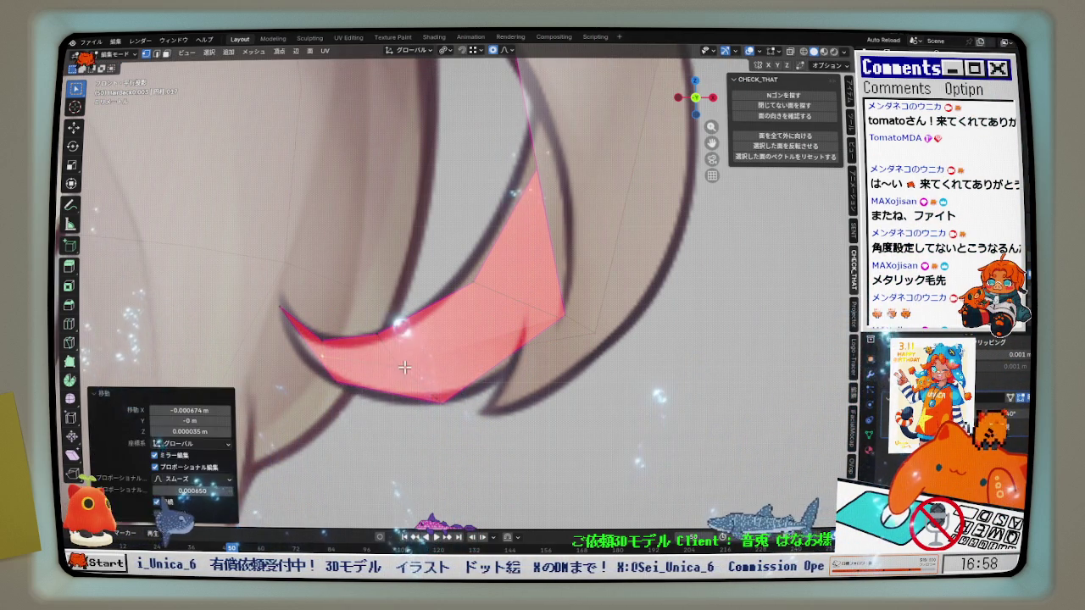
# Refine the tip vertex's position against the reference lines.
pyautogui.scroll(-1, 403, 367)
pyautogui.press('g')
pyautogui.click(566, 348)
pyautogui.press('g')
pyautogui.scroll(-1, 566, 348)
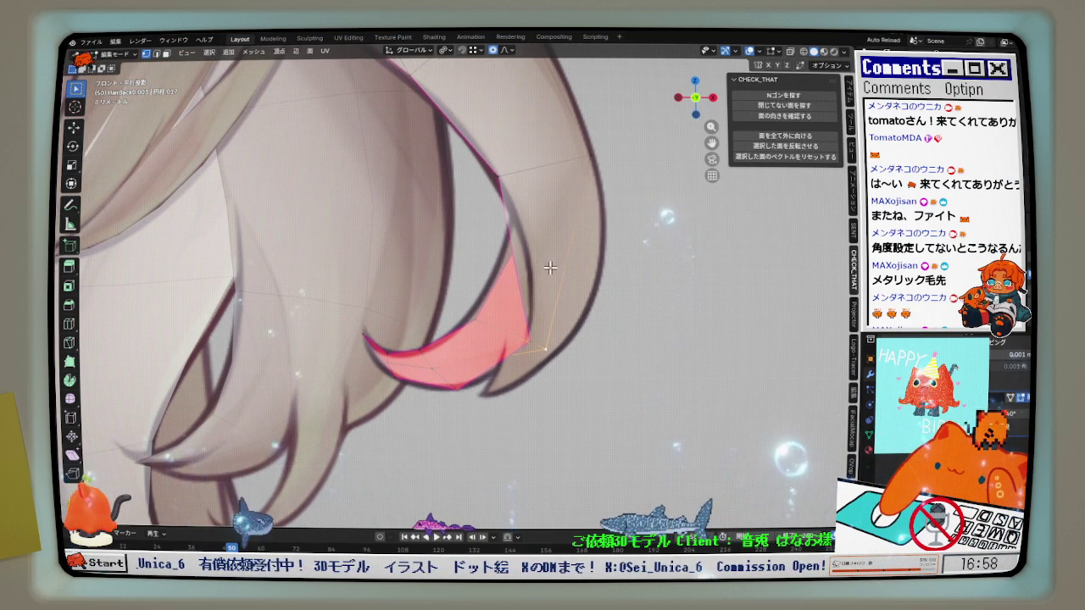
# Nudge the hair vertices with 0.00065 smooth falloff, ending with a -0.000074 m Z shift.
pyautogui.press('g')
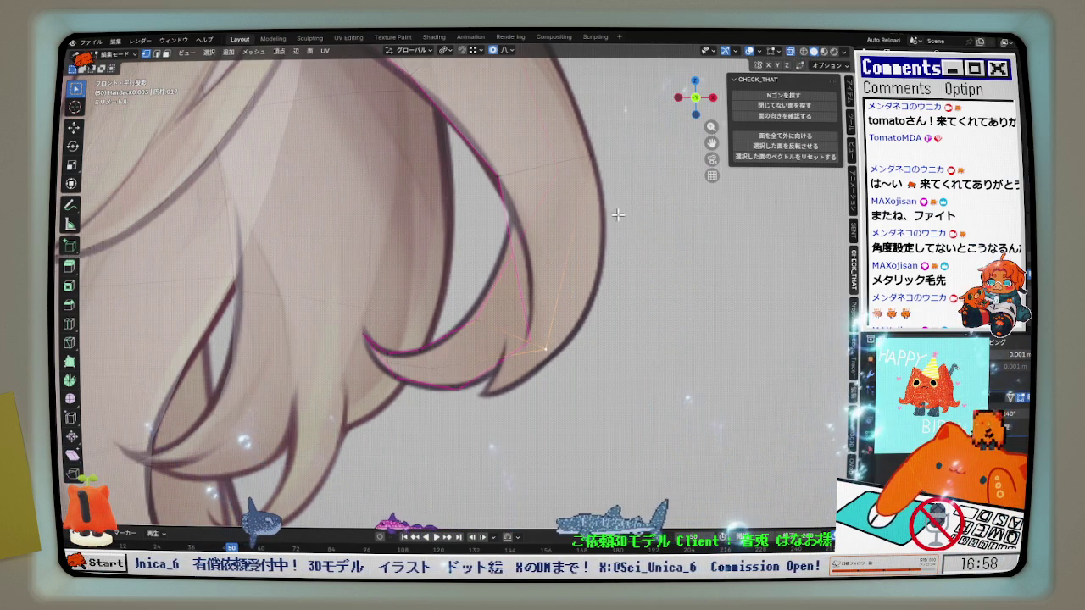
pyautogui.click(538, 204)
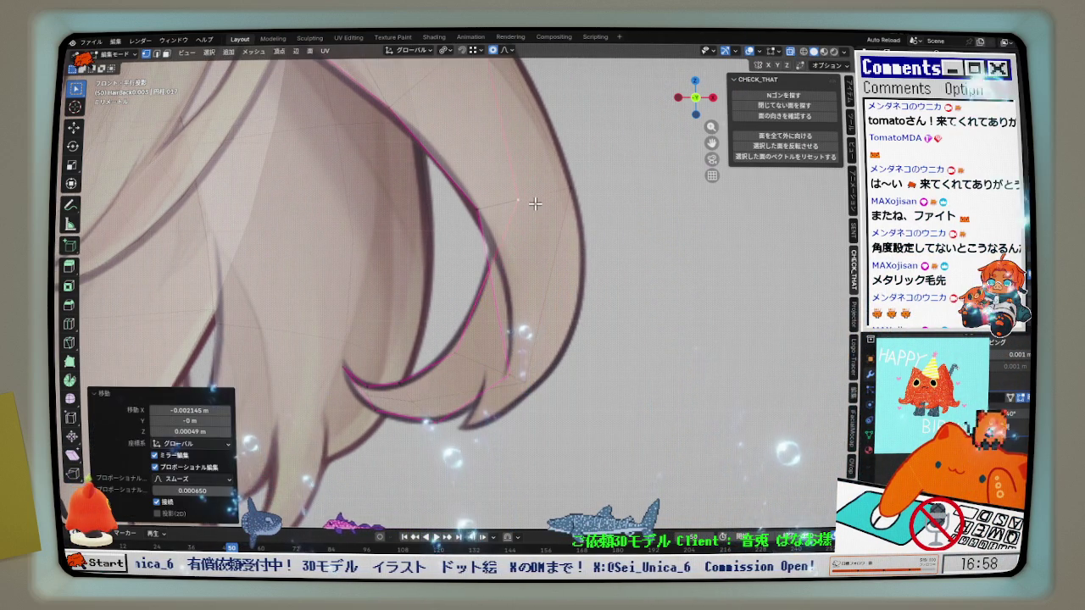
pyautogui.scroll(-2, 532, 198)
pyautogui.press('g')
pyautogui.click(497, 138)
pyautogui.press('g')
pyautogui.click(504, 239)
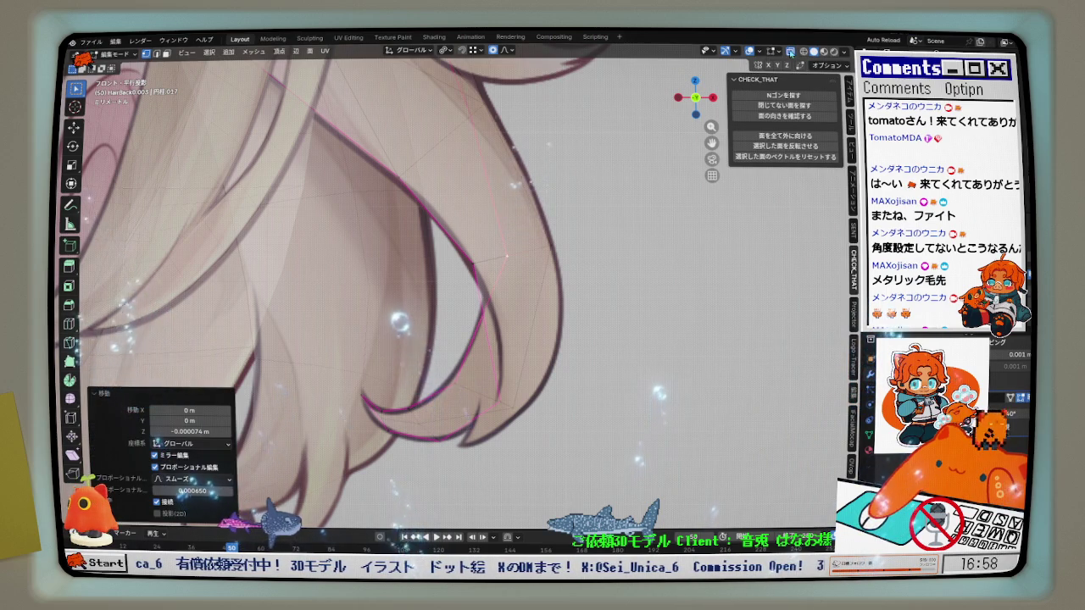
pyautogui.moveTo(507, 256); pyautogui.dragTo(442, 347, button='middle')
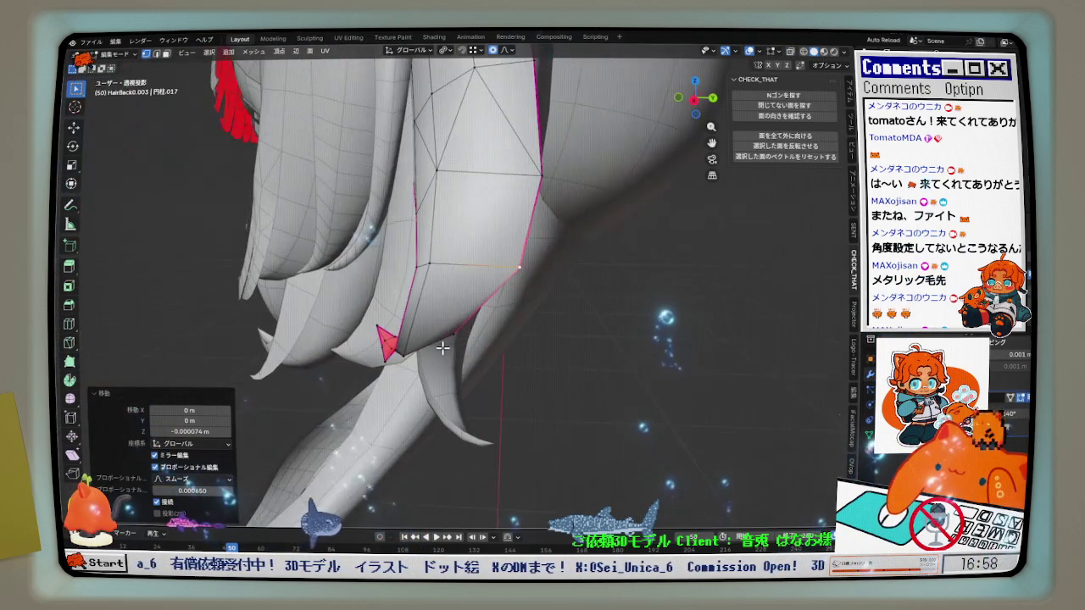
# From the right-side view, push the tip vertex in depth along Y.
pyautogui.press('KP_3')
pyautogui.moveTo(414, 372); pyautogui.dragTo(450, 356, button='middle')
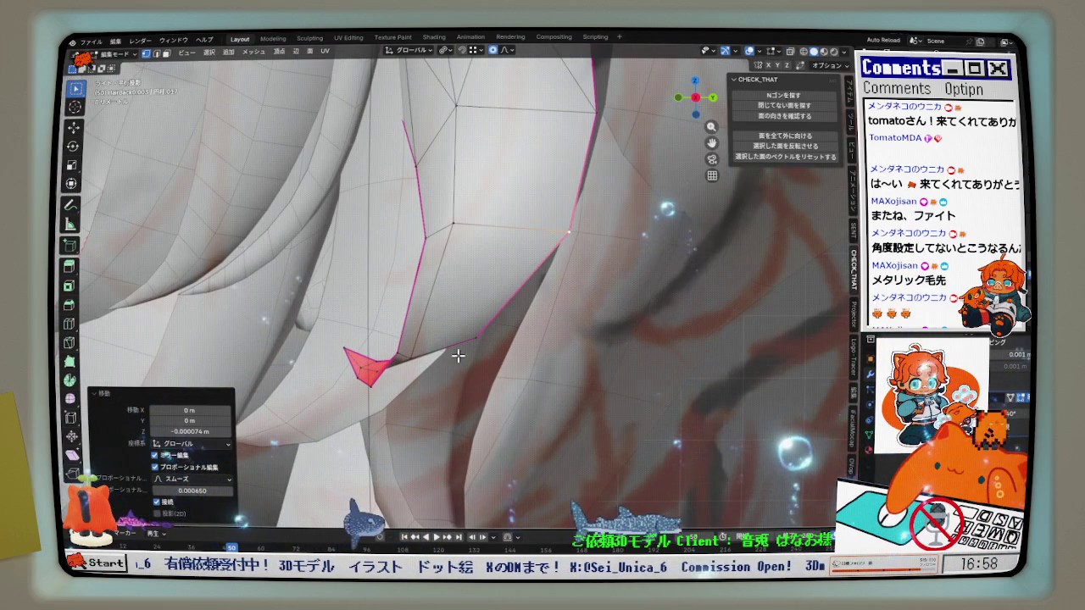
pyautogui.press('g')
pyautogui.press('y')
pyautogui.click(473, 237)
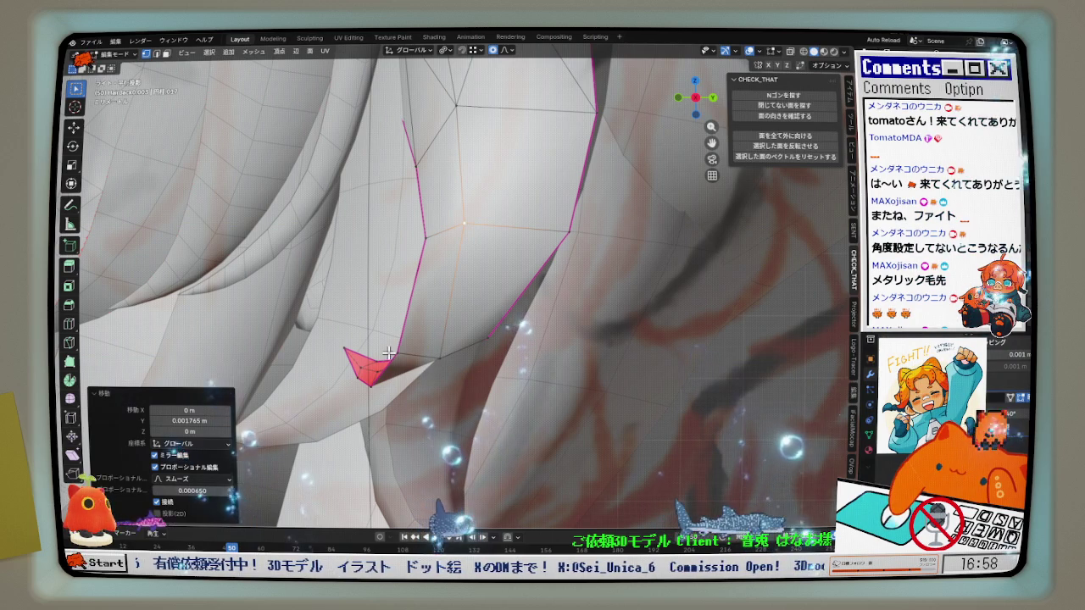
pyautogui.click(405, 380)
# Move a lower strand vertex in depth along Y twice, then inspect the red tip faces.
pyautogui.moveTo(390, 394); pyautogui.dragTo(370, 370, button='middle')
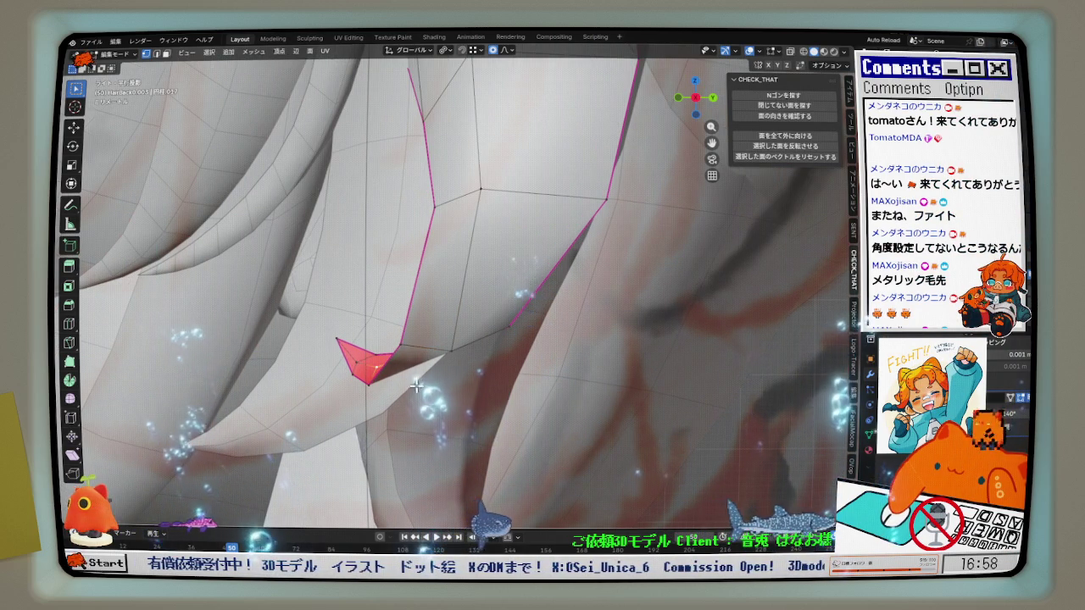
pyautogui.press('g')
pyautogui.press('y')
pyautogui.click(465, 414)
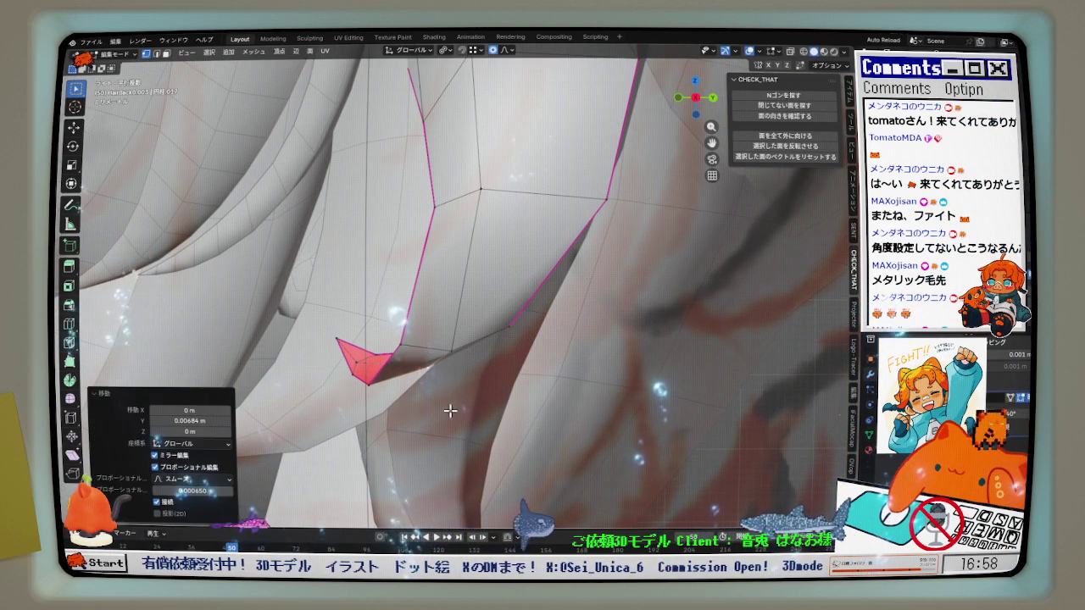
pyautogui.press('g')
pyautogui.press('y')
pyautogui.click(377, 371)
pyautogui.moveTo(390, 379)
pyautogui.mouseDown(button='middle')
pyautogui.moveTo(435, 389)
pyautogui.moveTo(441, 402)
pyautogui.mouseUp(button='middle')
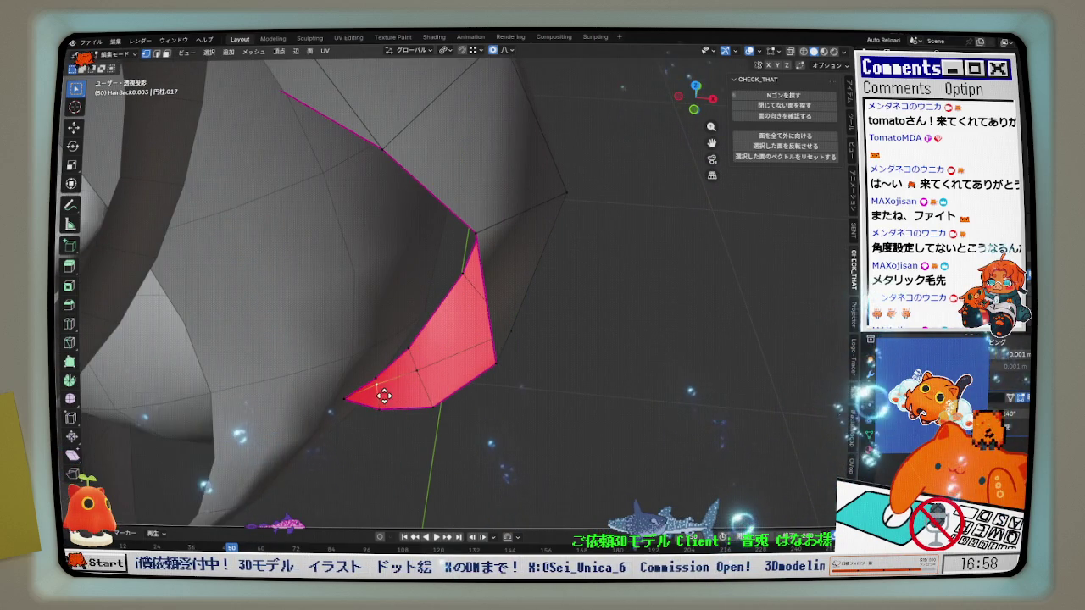
# In front view, reposition the curled-tip vertices onto the reference outline.
pyautogui.press('KP_1')
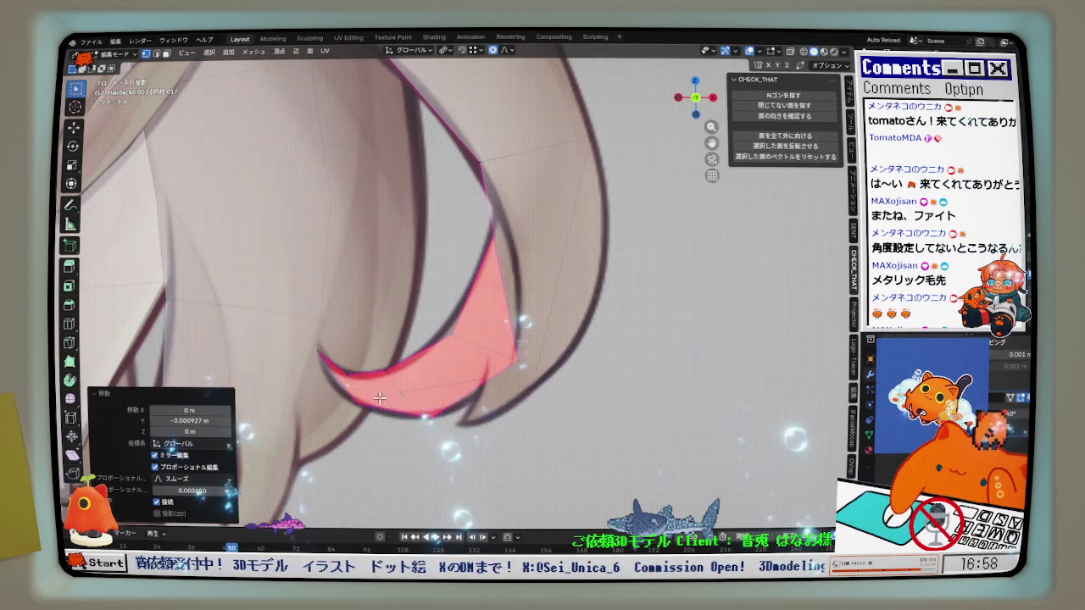
pyautogui.scroll(1, 365, 393)
pyautogui.press('g')
pyautogui.click(350, 355)
pyautogui.press('g')
pyautogui.click(368, 390)
pyautogui.press('g')
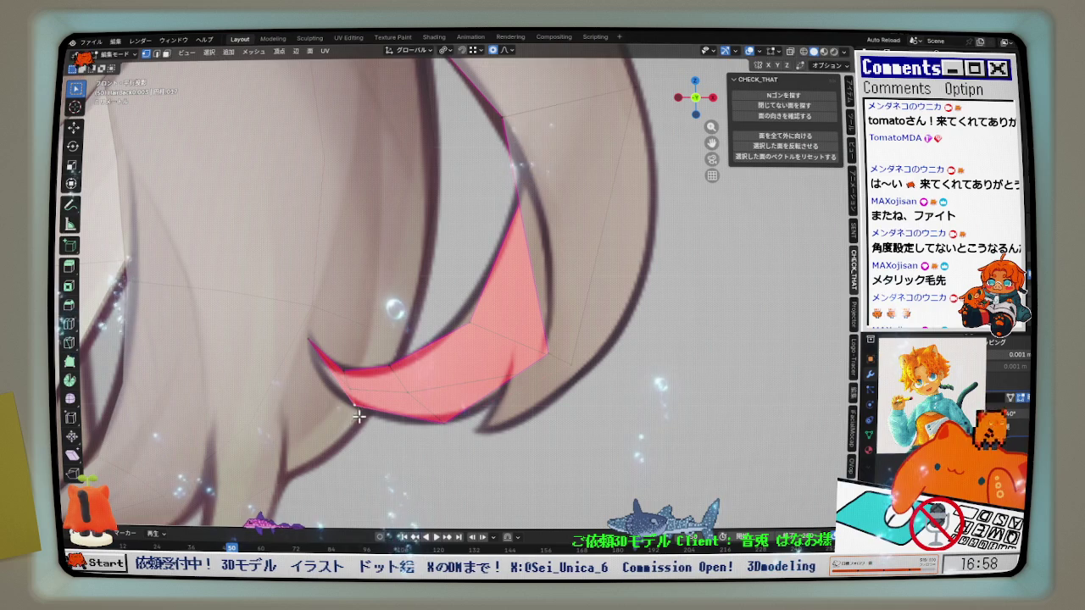
pyautogui.click(350, 389)
pyautogui.press('g')
pyautogui.click(429, 393)
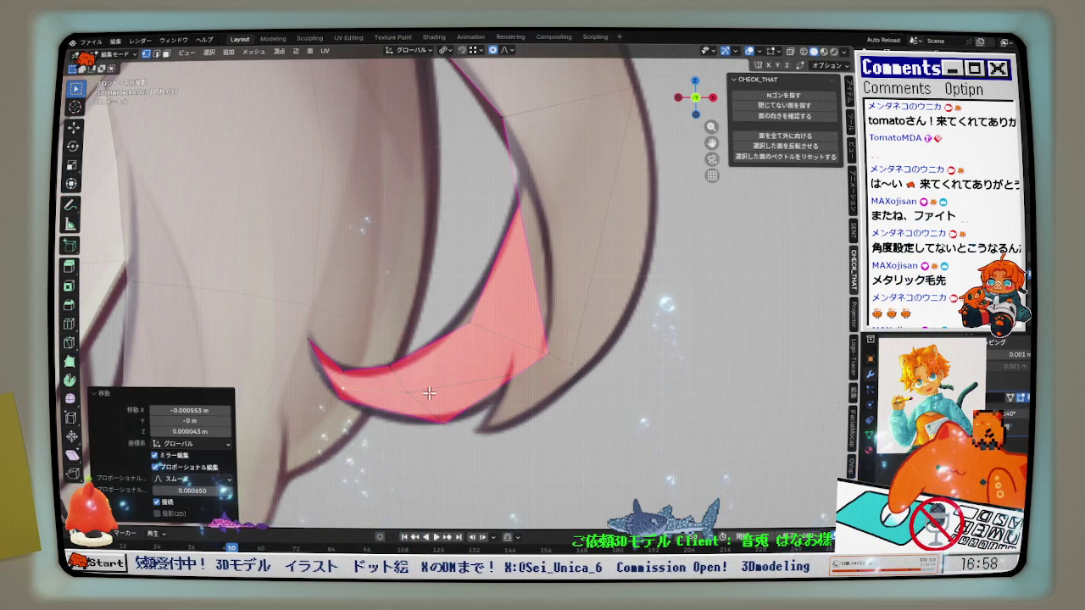
# Reshape the strand by nudging hair vertices with smooth falloff.
pyautogui.press('g')
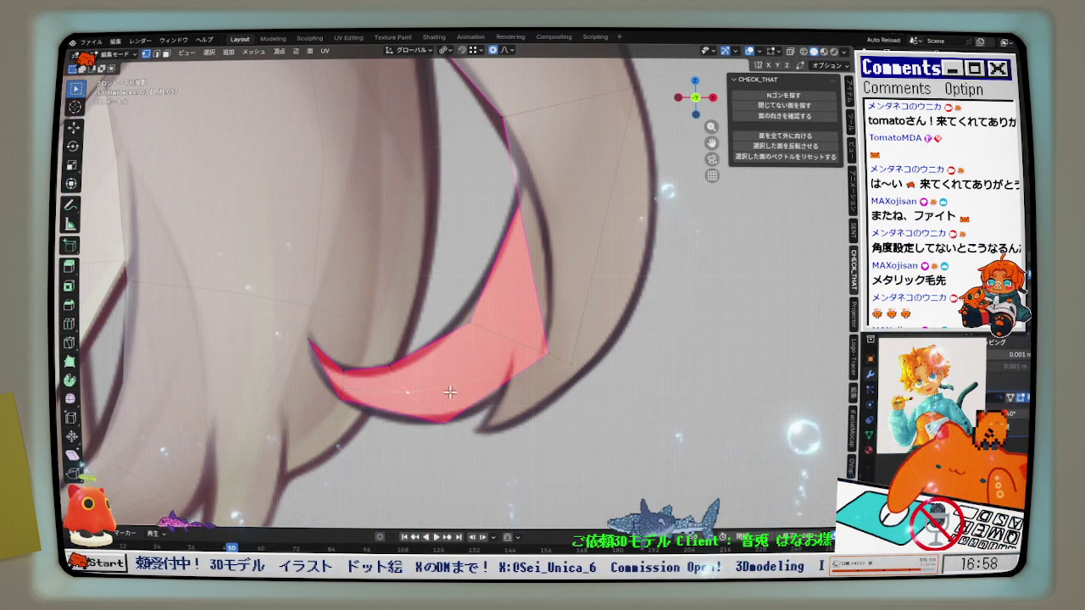
pyautogui.scroll(1, 450, 392)
pyautogui.press('g')
pyautogui.click(453, 399)
pyautogui.press('g')
pyautogui.click(454, 419)
pyautogui.press('g')
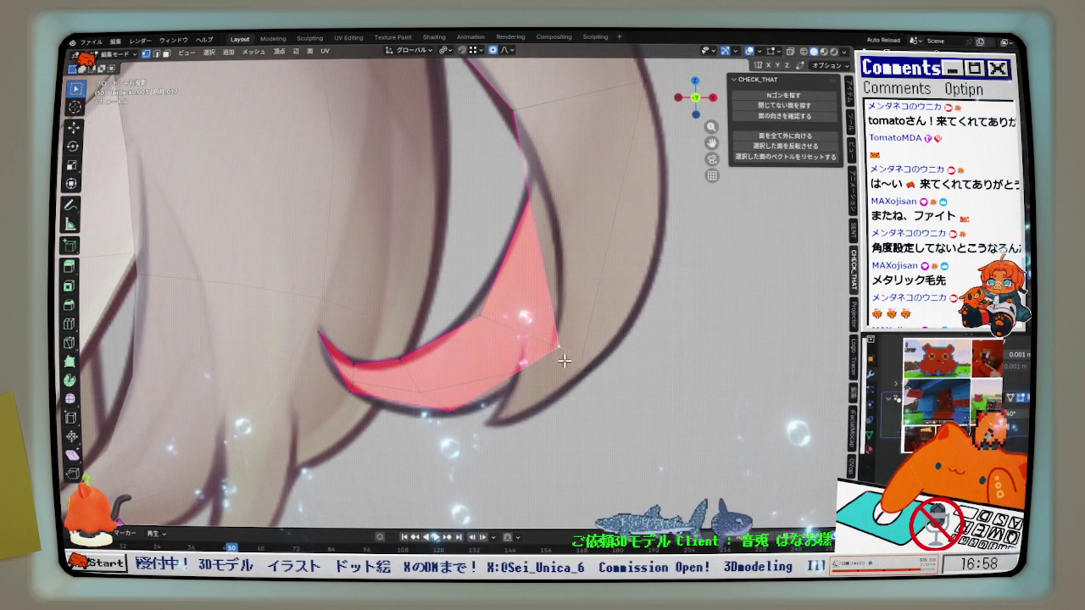
pyautogui.click(582, 360)
pyautogui.press('g')
pyautogui.click(581, 358)
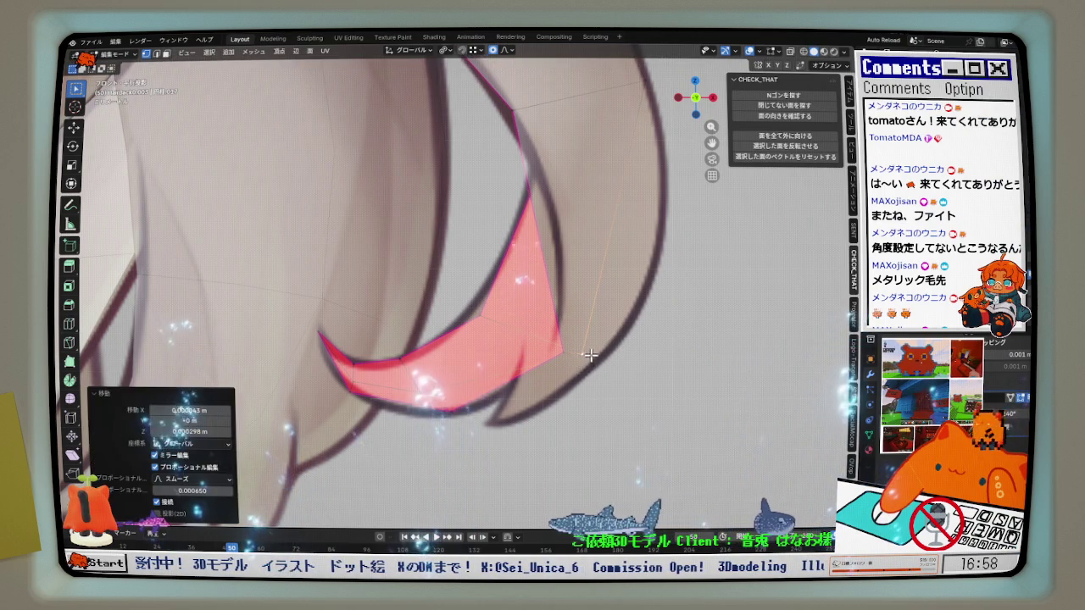
pyautogui.scroll(-1, 582, 359)
pyautogui.scroll(-1, 574, 322)
# Add a centred edge loop across the strand and try shifting an edge vertex right.
pyautogui.hotkey('ctrl', 'r')
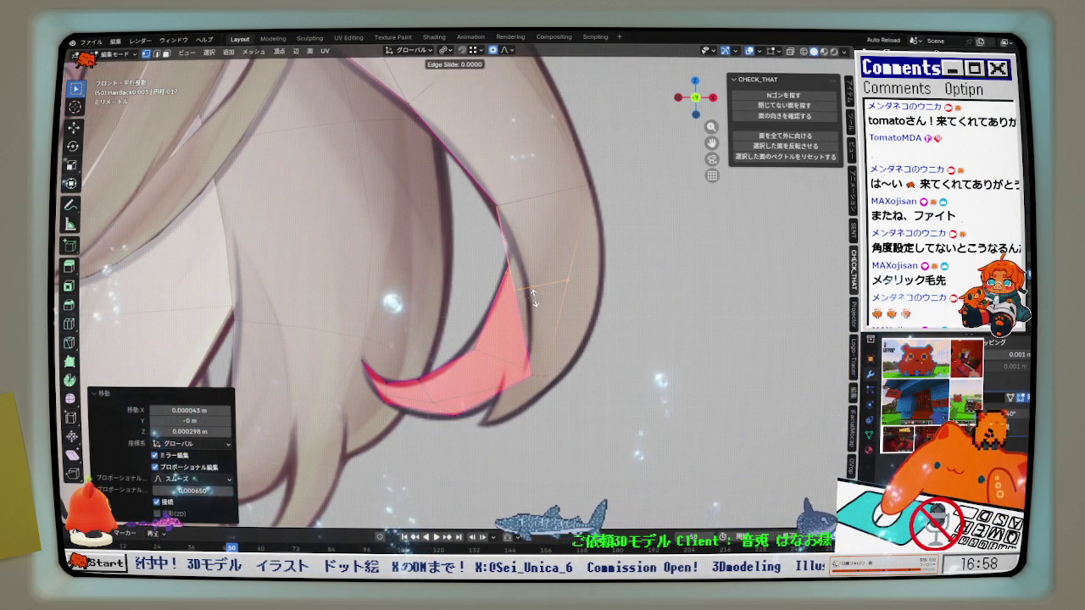
pyautogui.rightClick(533, 295)
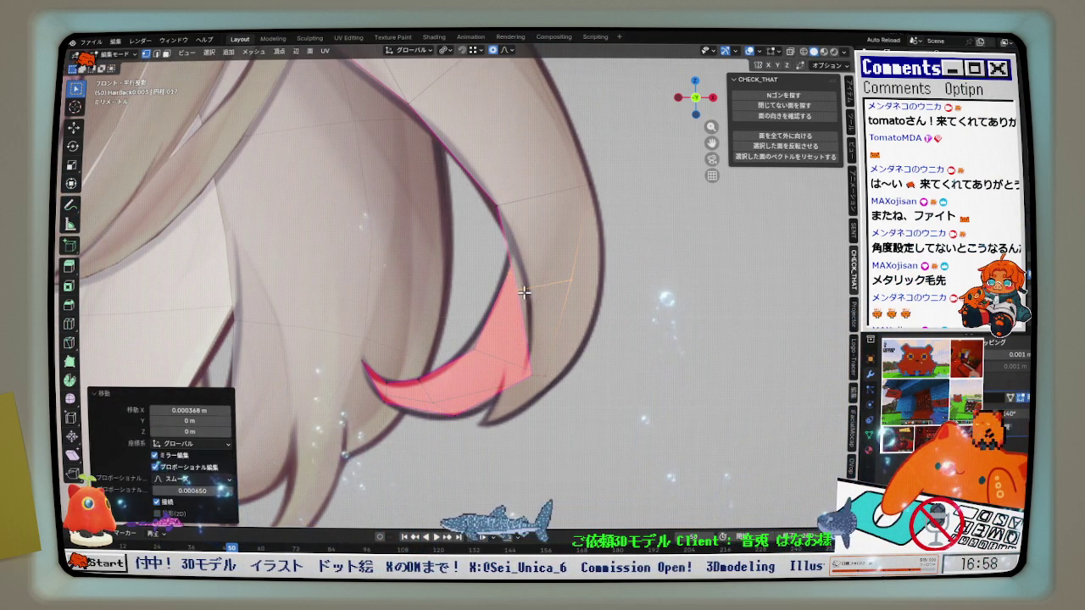
pyautogui.click(568, 289)
pyautogui.press('g')
pyautogui.click(597, 292)
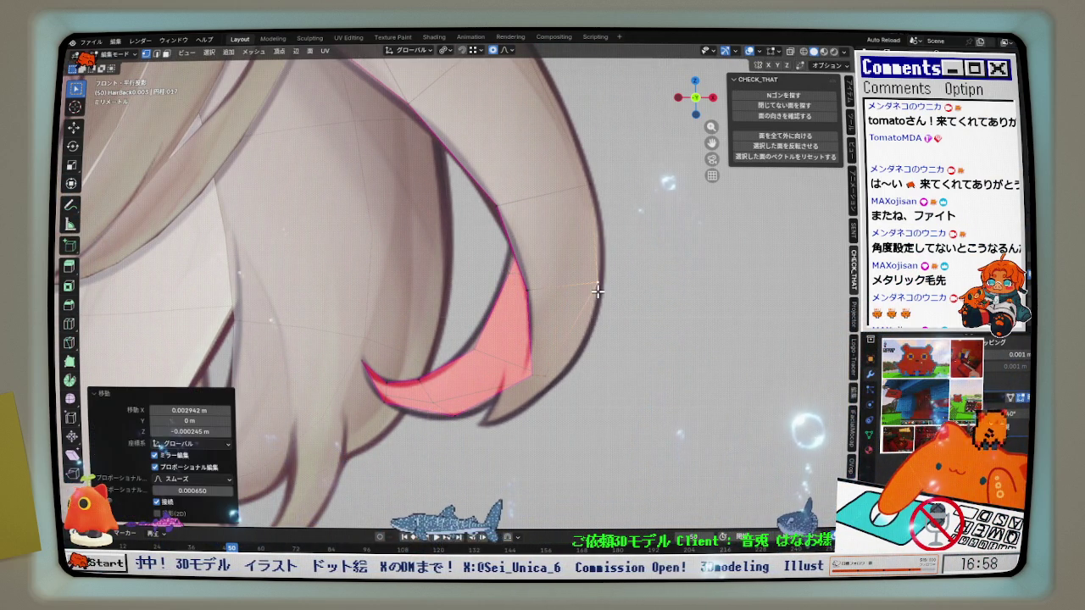
pyautogui.hotkey('ctrl', 'z')
pyautogui.press('g')
pyautogui.click(545, 361)
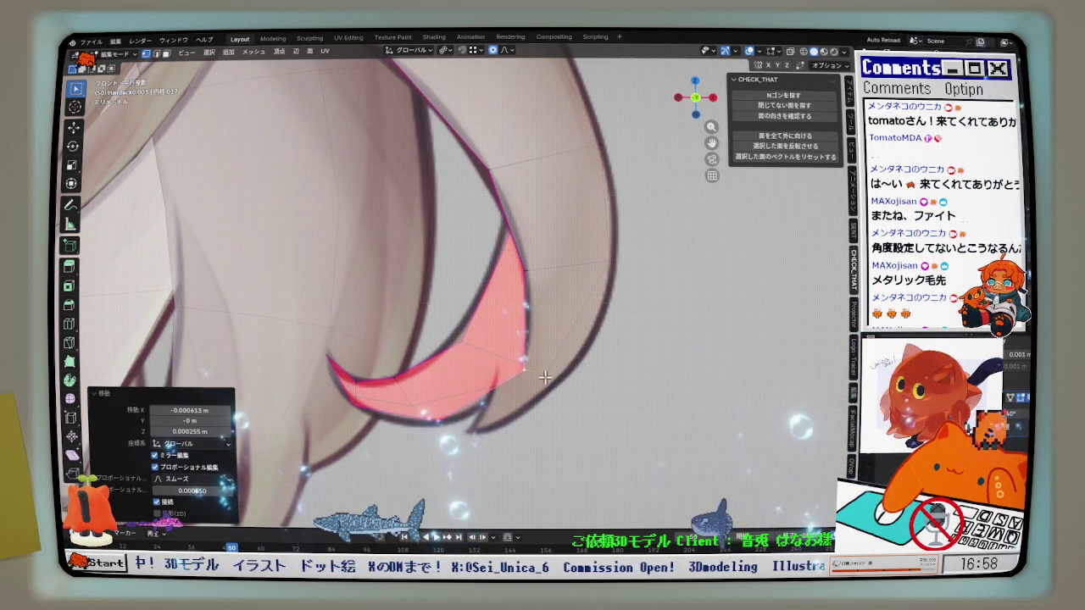
pyautogui.hotkey('ctrl', 'z')
pyautogui.press('g')
pyautogui.click(568, 364)
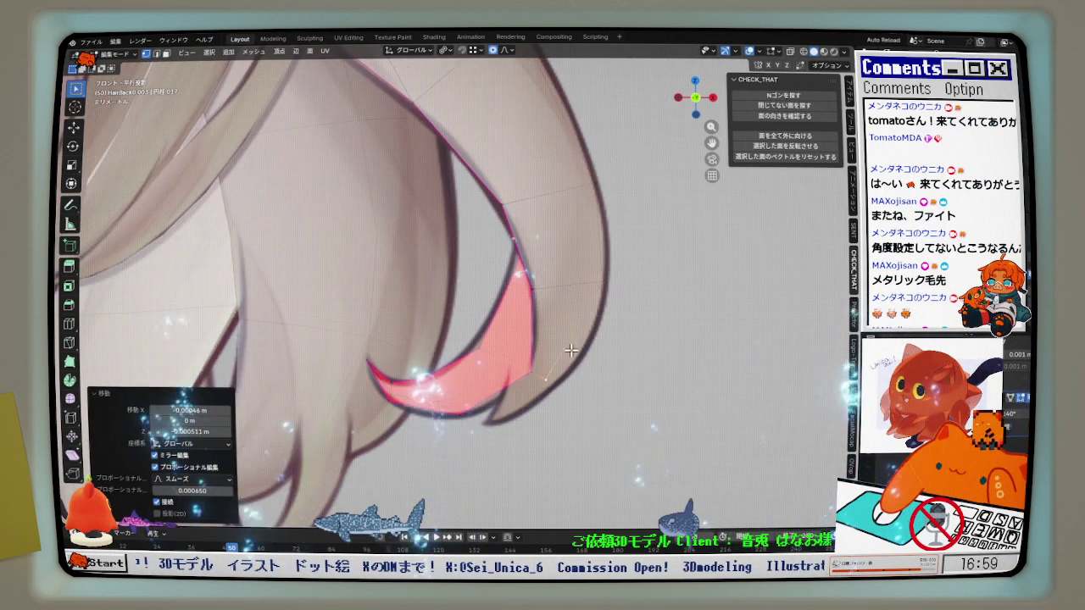
# Keep adjusting the strand vertex position, abandoning a second loop cut.
pyautogui.hotkey('ctrl', 'z')
pyautogui.press('g')
pyautogui.click(583, 201)
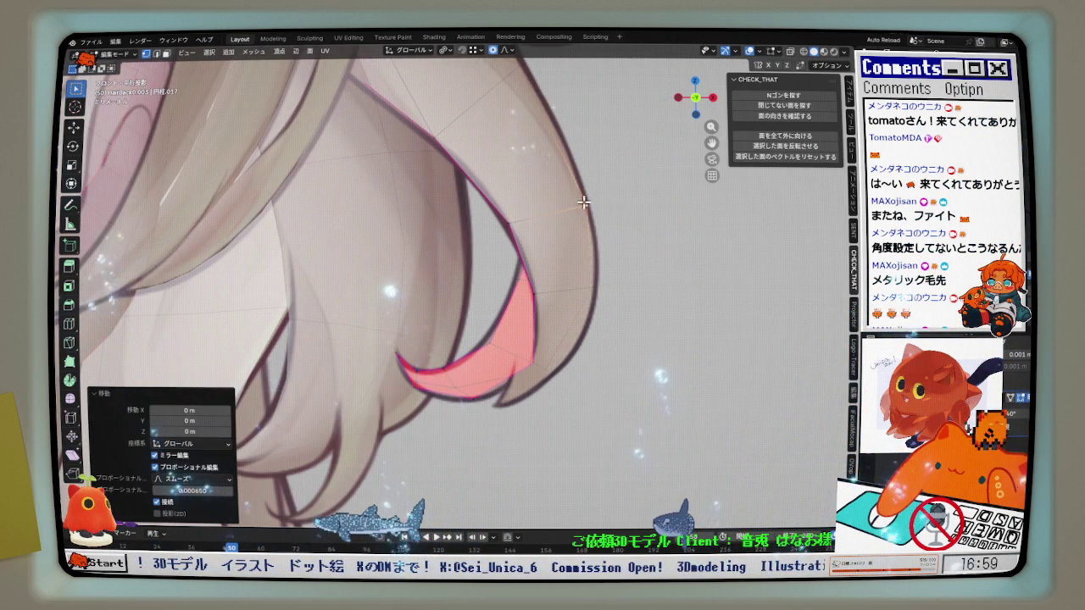
pyautogui.press('g')
pyautogui.click(542, 182)
pyautogui.hotkey('ctrl', 'r')
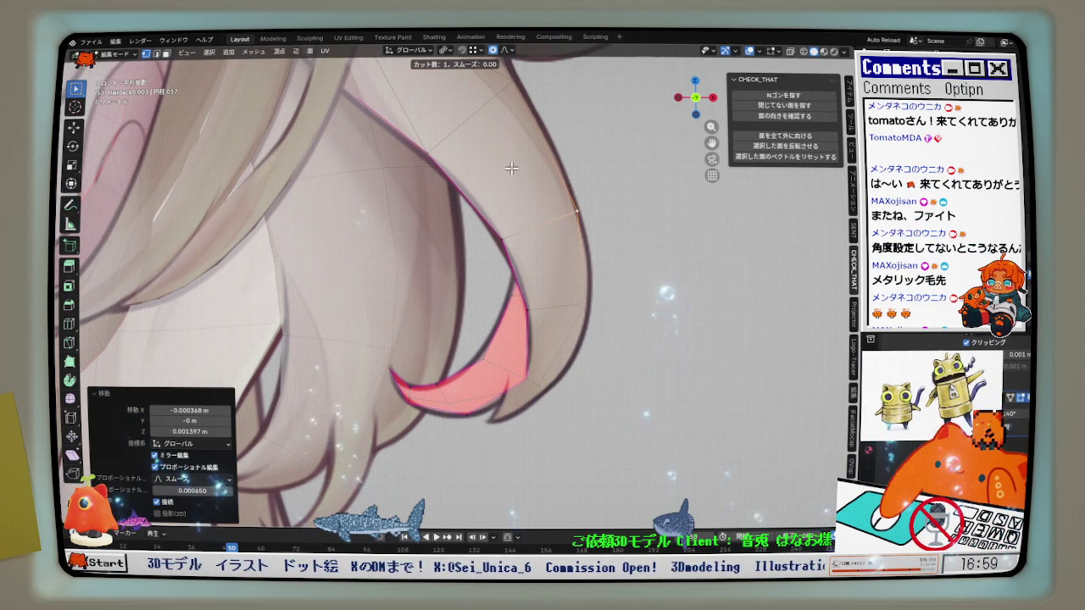
pyautogui.press('Escape')
pyautogui.hotkey('ctrl', 'z')
pyautogui.press('g')
pyautogui.click(502, 189)
# Try a vertex slide on the curled tip, undo it, leaving a 0.00046 m X / 0.000051 m Z move.
pyautogui.hotkey('ctrl', 'z')
pyautogui.press('g')
pyautogui.click(554, 170)
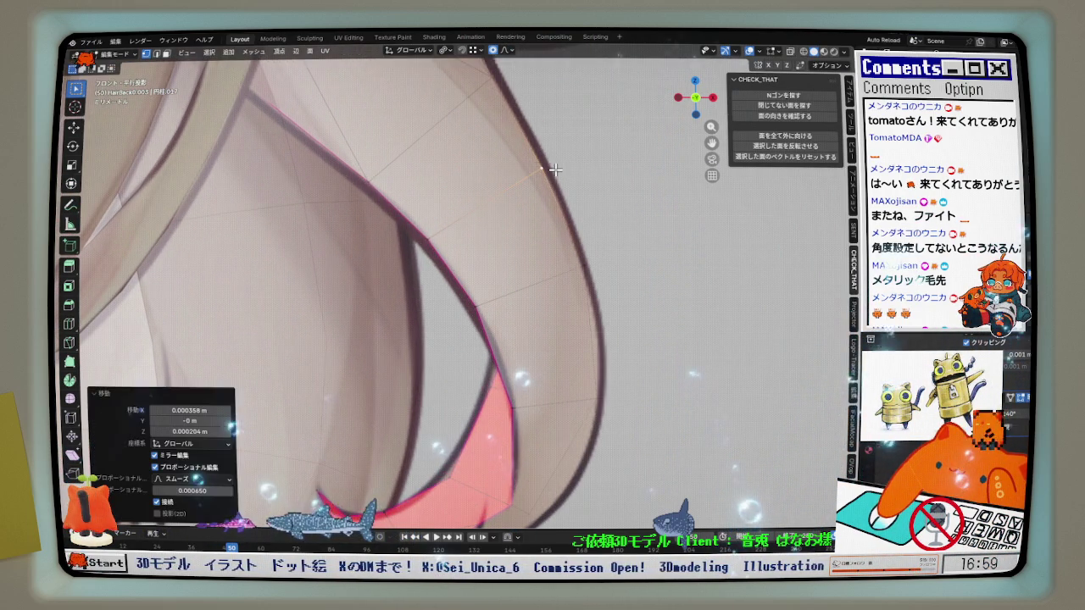
pyautogui.hotkey('ctrl', 'z')
pyautogui.hotkey('ctrl', 'z')
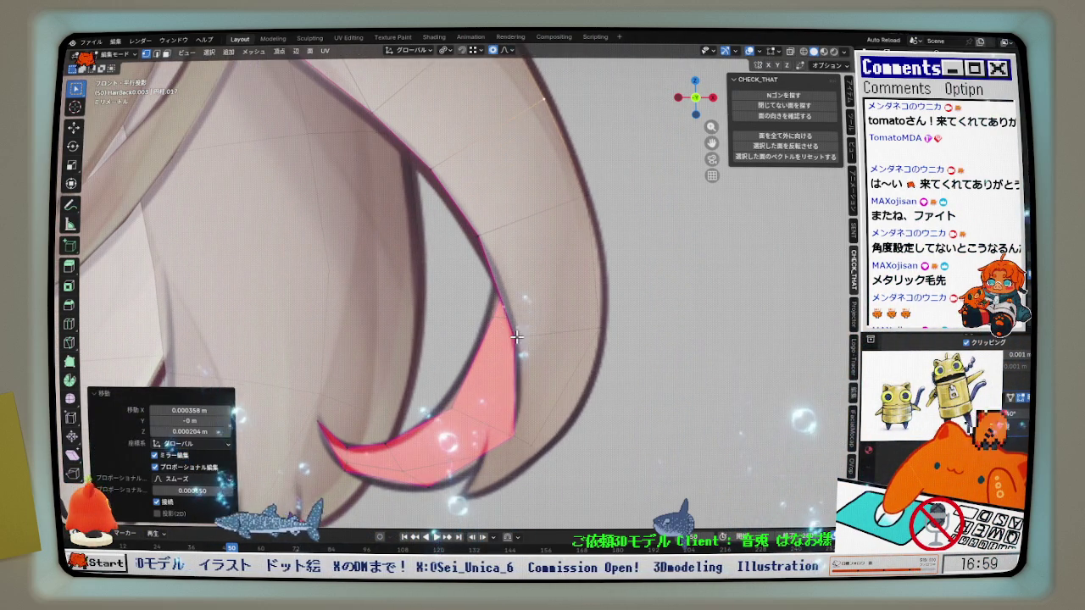
pyautogui.press('g')
pyautogui.rightClick(521, 338)
pyautogui.press('g')
pyautogui.press('g')
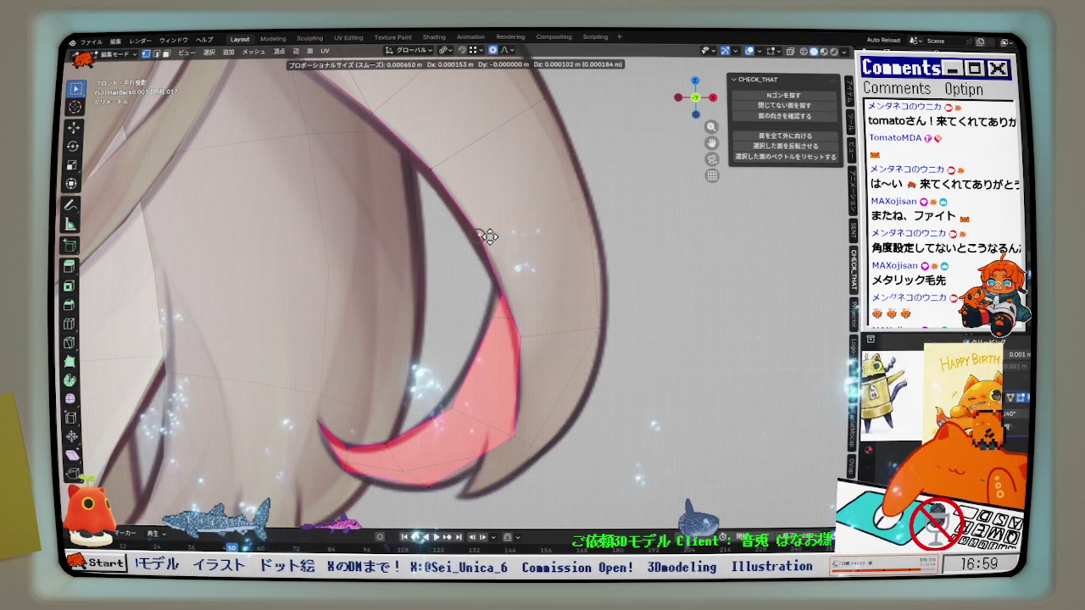
pyautogui.click(500, 250)
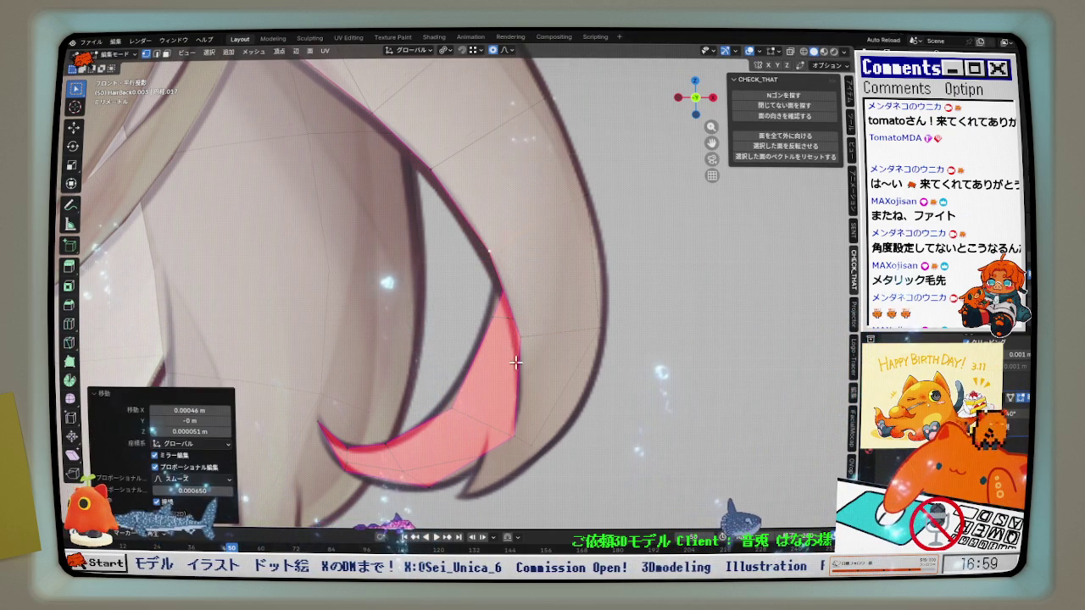
pyautogui.hotkey('ctrl', 'z')
pyautogui.hotkey('ctrl', 'z')
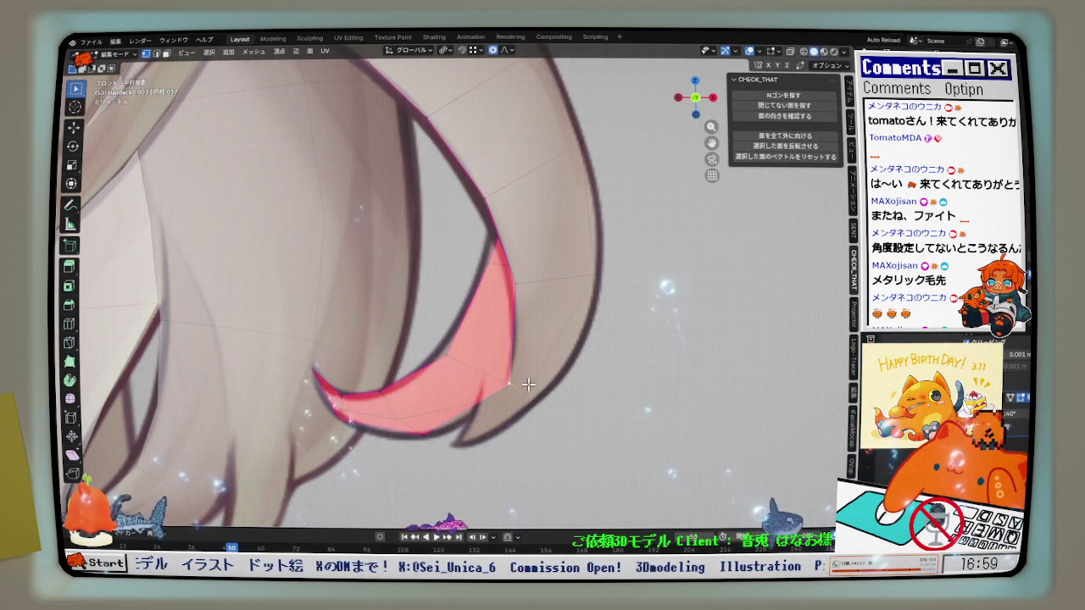
pyautogui.moveTo(494, 396); pyautogui.dragTo(540, 406, button='middle')
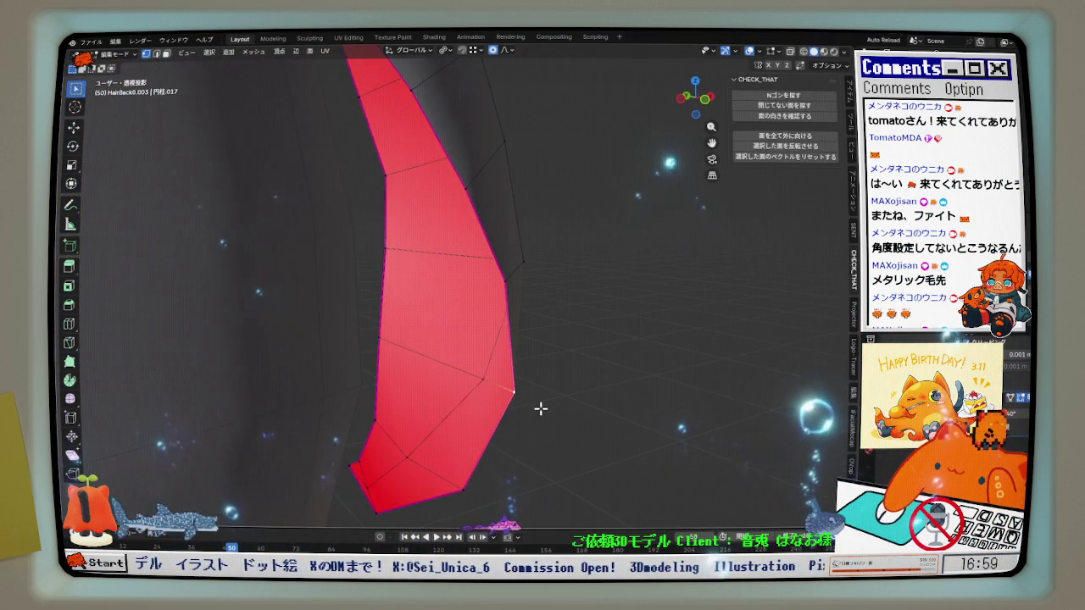
# Zoom in on the selected red faces and push the strand vertices sideways along Y.
pyautogui.moveTo(484, 382); pyautogui.dragTo(497, 376, button='middle')
pyautogui.moveTo(338, 346); pyautogui.dragTo(516, 266, button='middle')
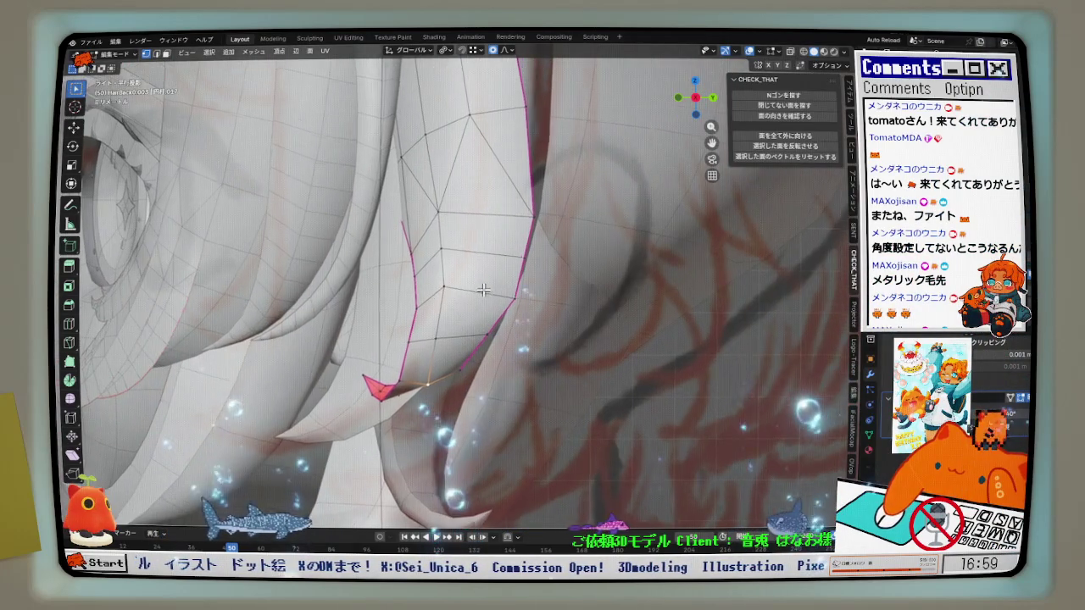
pyautogui.press('g')
pyautogui.press('y')
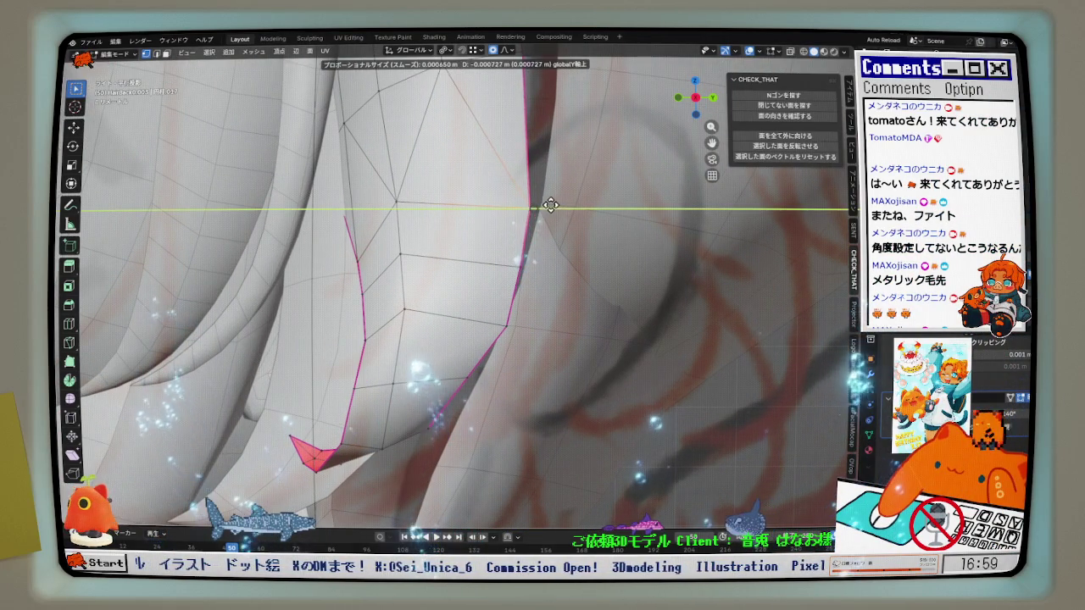
pyautogui.click(550, 205)
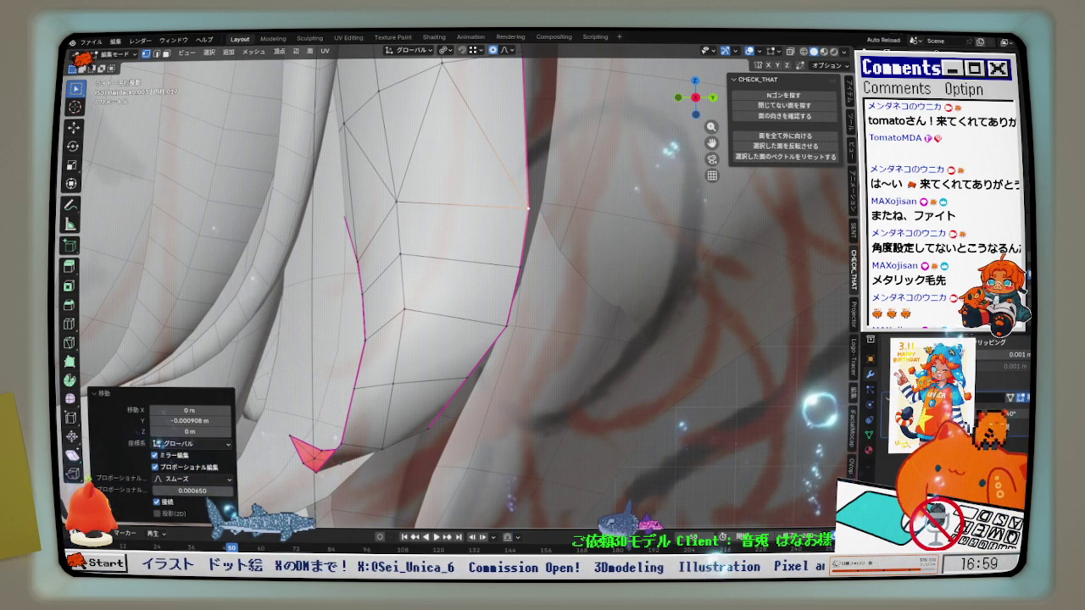
# Move another strand-edge vertex outward along Y.
pyautogui.click(500, 326)
pyautogui.press('g')
pyautogui.press('y')
pyautogui.click(505, 339)
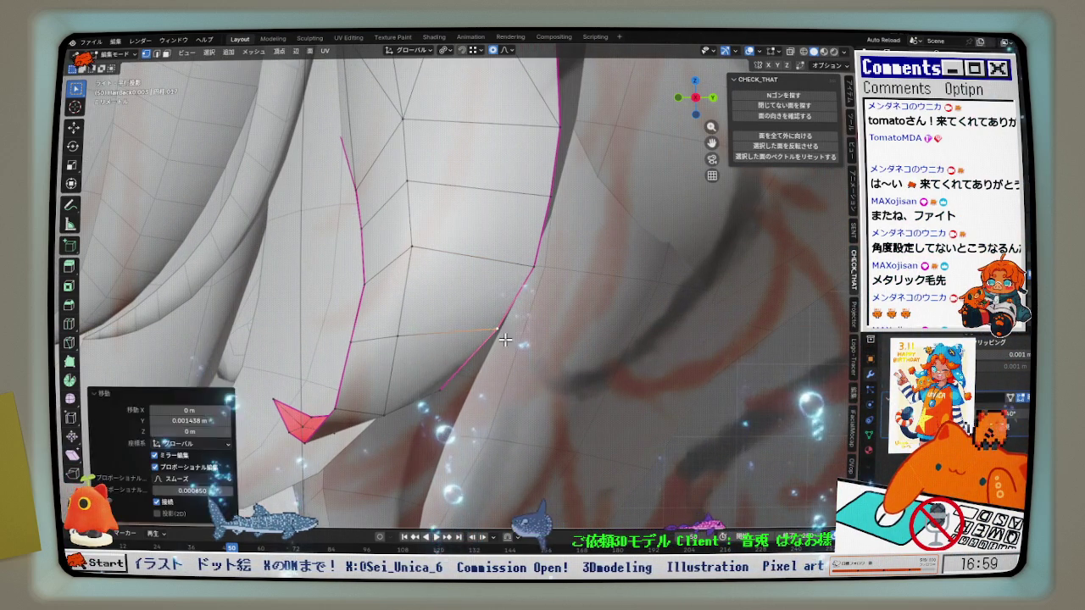
pyautogui.press('g')
pyautogui.press('y')
pyautogui.rightClick(395, 346)
# Move a lower-edge vertex 0.000833 m along Y and check the strand's shape.
pyautogui.click(350, 343)
pyautogui.press('g')
pyautogui.press('y')
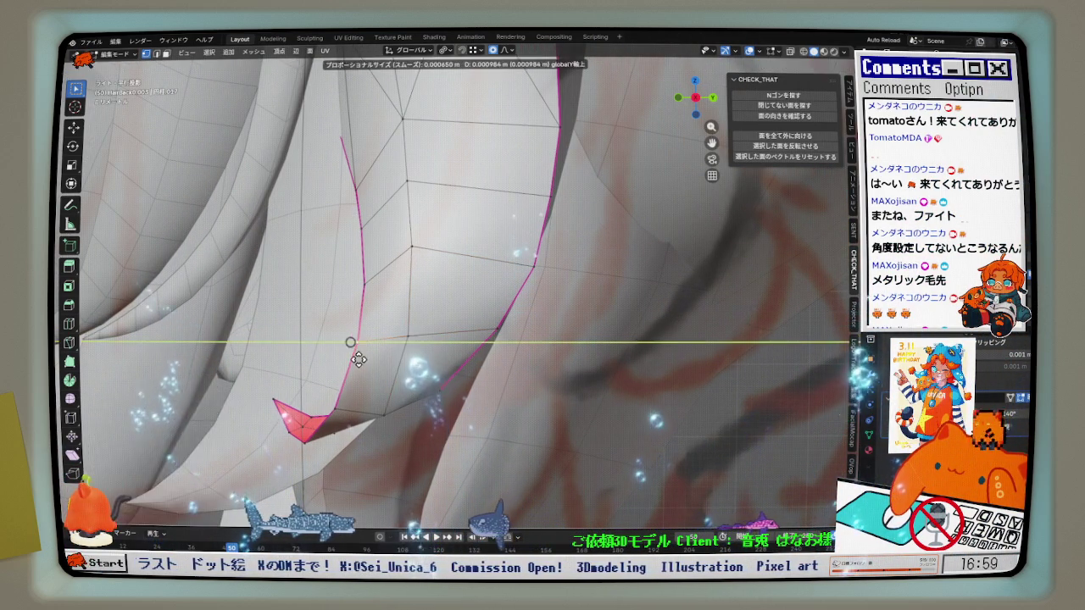
pyautogui.click(359, 360)
pyautogui.moveTo(359, 360)
pyautogui.mouseDown(button='middle')
pyautogui.moveTo(496, 275)
pyautogui.moveTo(520, 296)
pyautogui.moveTo(480, 303)
pyautogui.moveTo(666, 144)
pyautogui.mouseUp(button='middle')
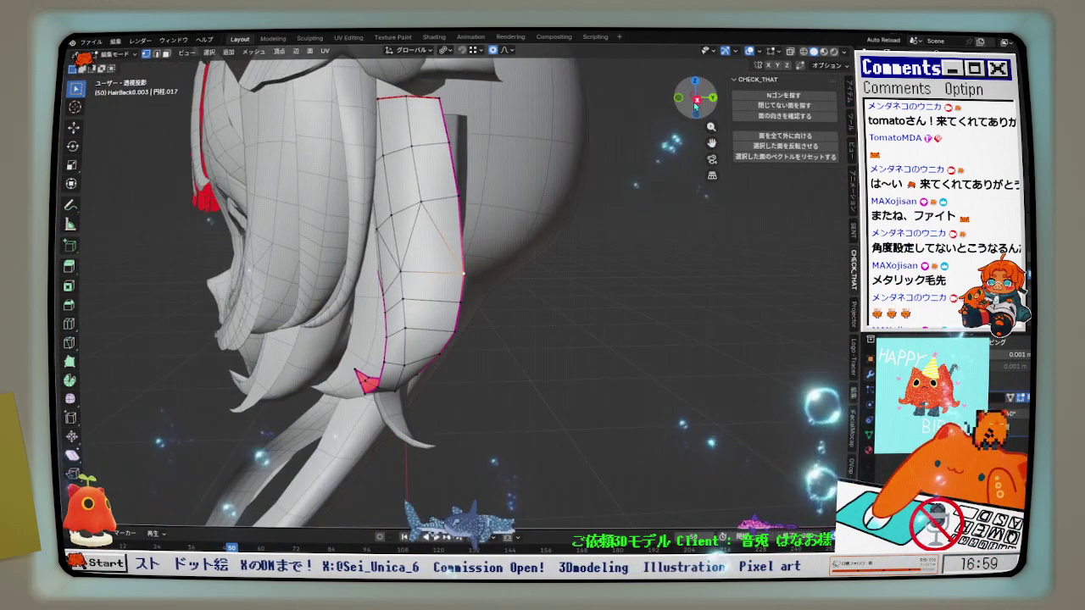
# Slide an edge along the strand, move a vertex along Y, then reset its Y offset to zero.
pyautogui.scroll(3, 428, 264)
pyautogui.moveTo(366, 288); pyautogui.dragTo(389, 282, button='middle')
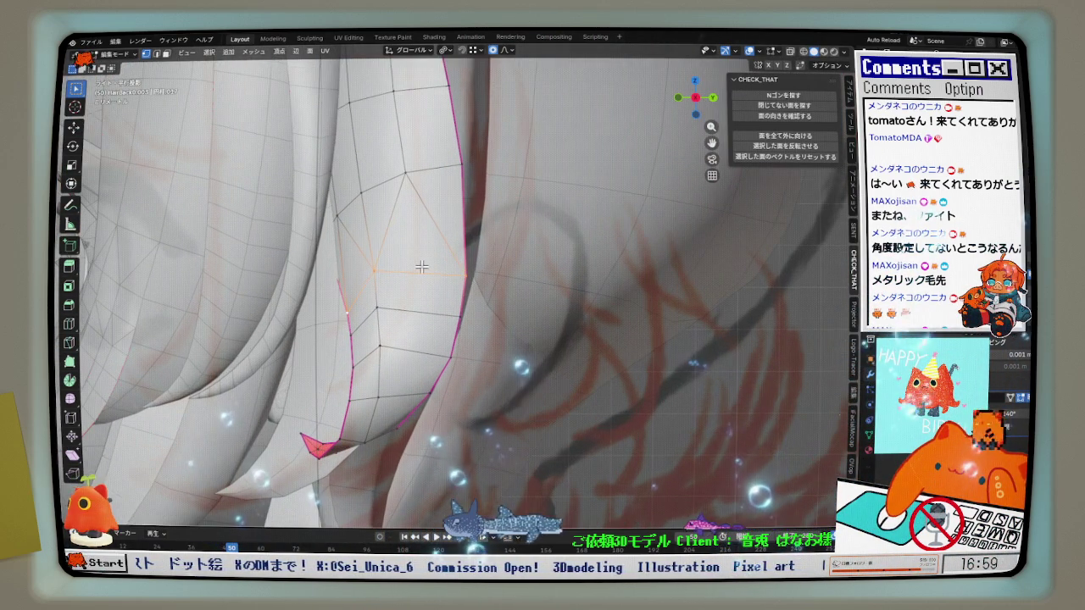
pyautogui.press('g')
pyautogui.press('g')
pyautogui.click(430, 237)
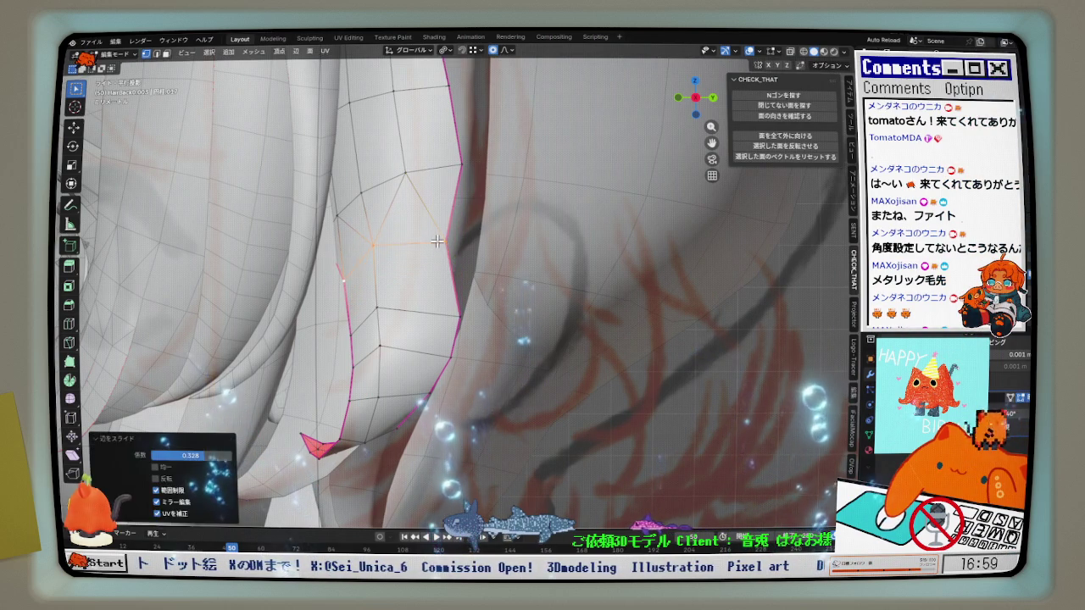
pyautogui.press('g')
pyautogui.press('y')
pyautogui.click(465, 294)
pyautogui.press('g')
pyautogui.click(457, 296)
# Add a centred edge loop (factor 0) down the strand and reposition a vertex on it.
pyautogui.hotkey('ctrl', 'r')
pyautogui.click(399, 289)
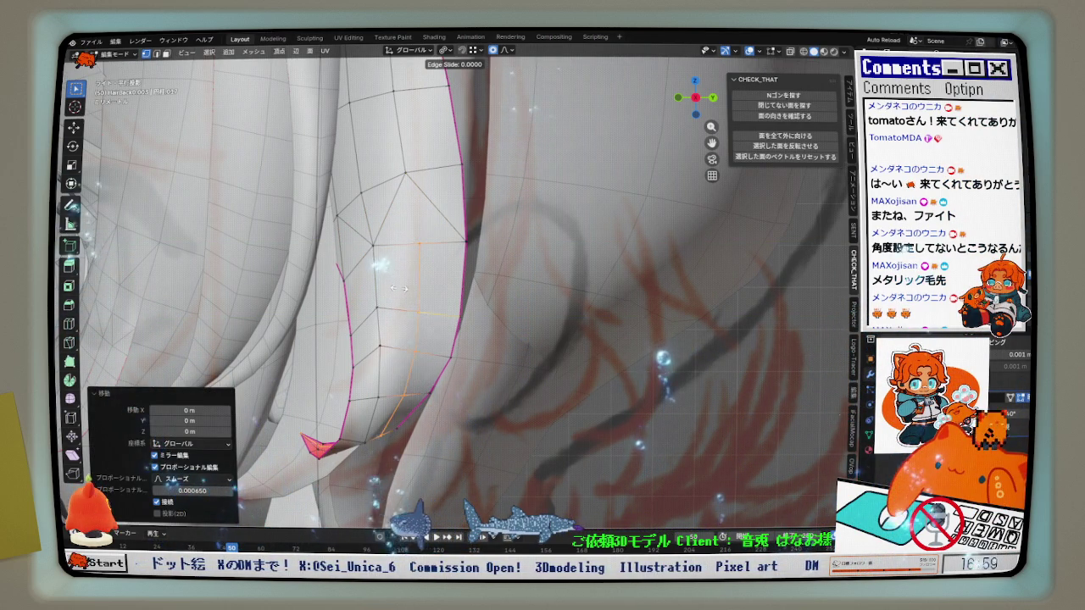
pyautogui.press('Escape')
pyautogui.click(380, 289)
pyautogui.rightClick(380, 289)
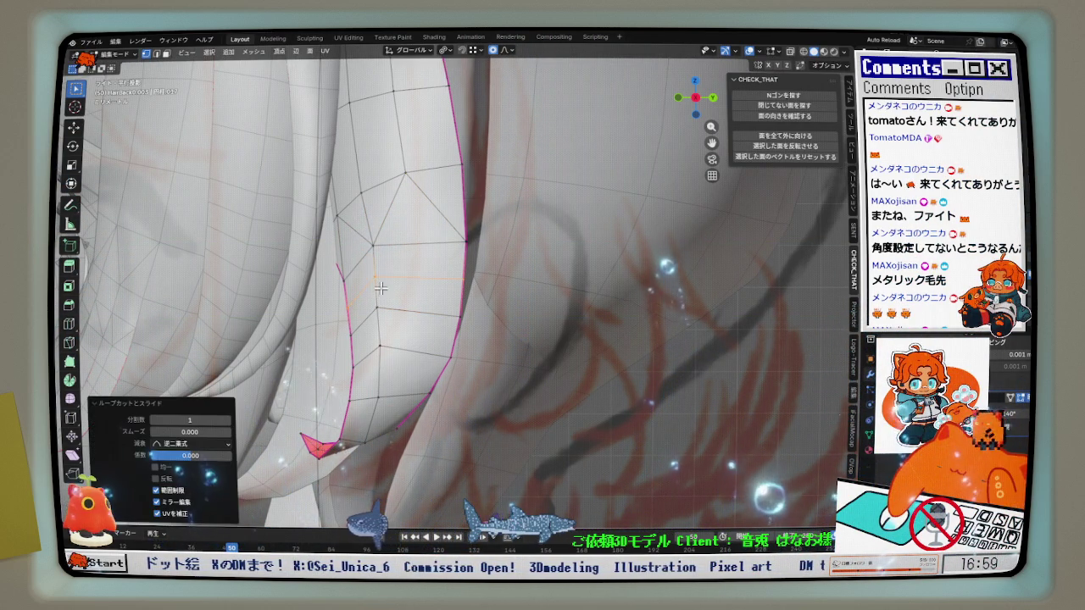
pyautogui.click(385, 257)
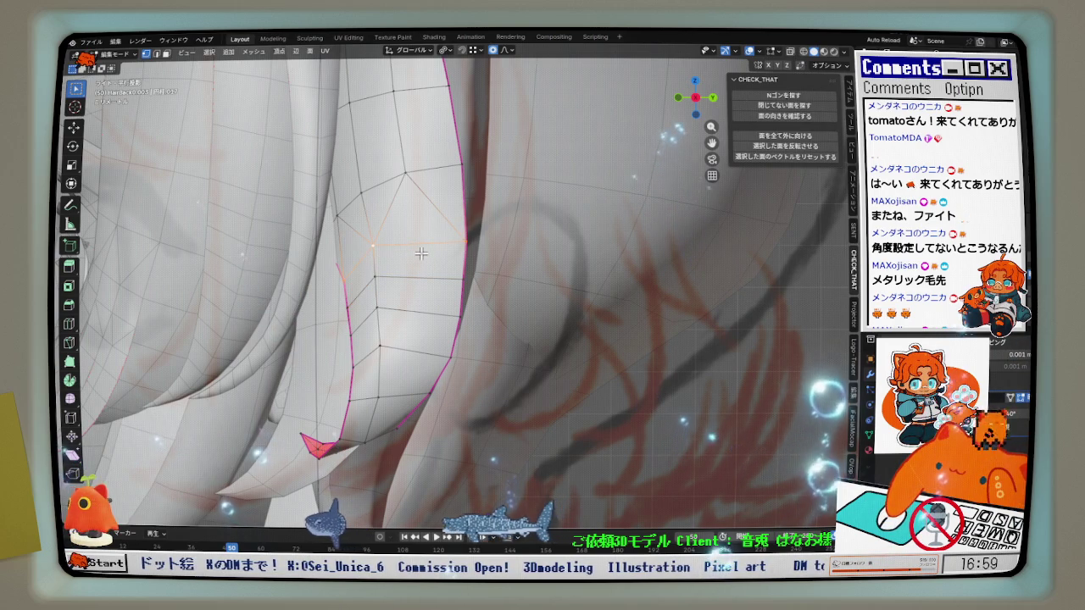
pyautogui.click(388, 250)
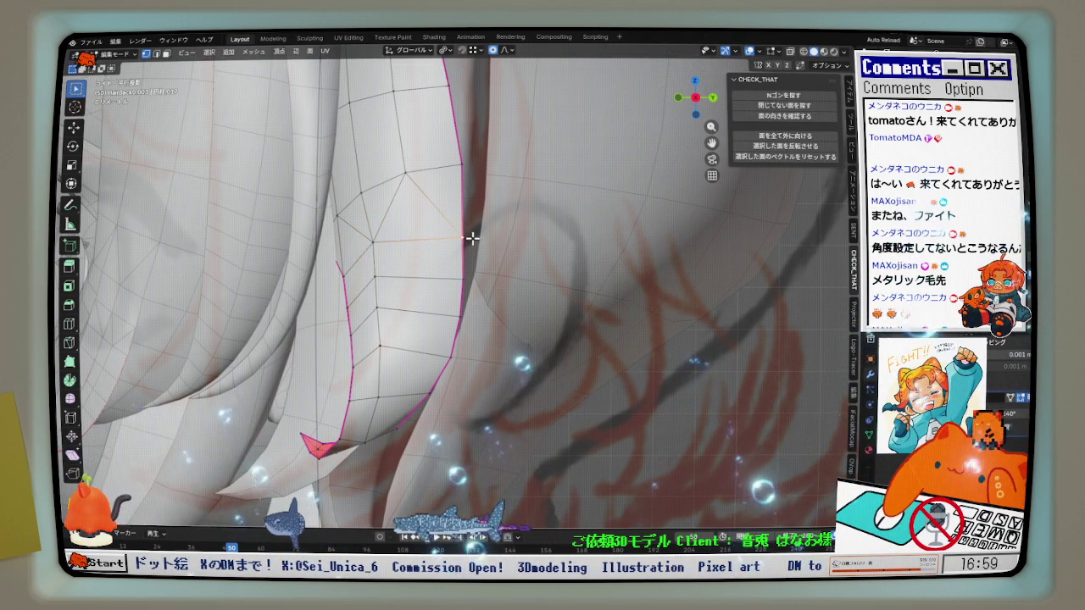
pyautogui.press('g')
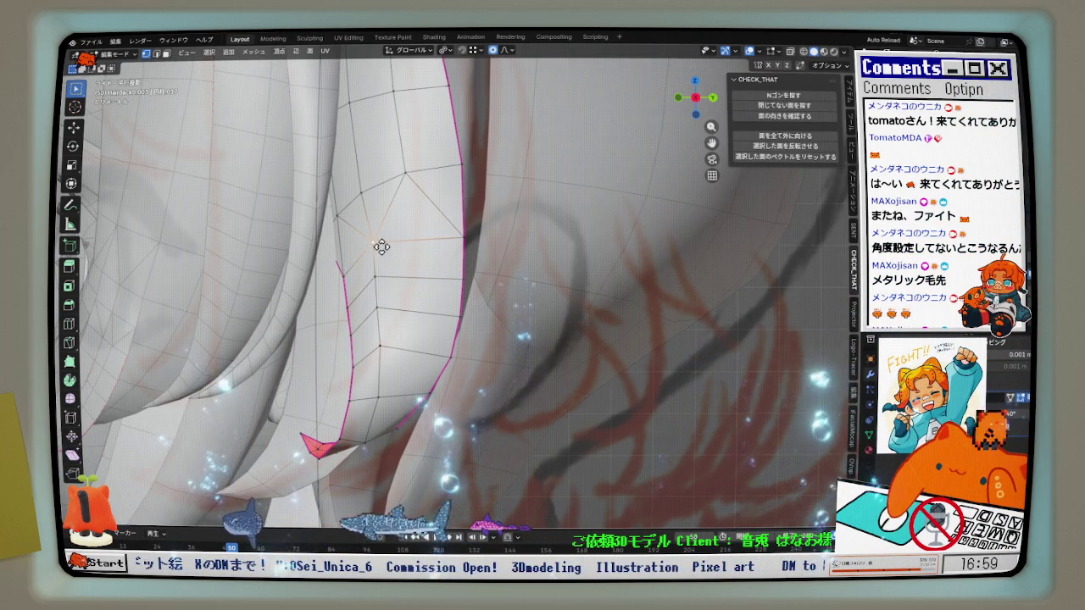
pyautogui.click(379, 246)
pyautogui.moveTo(382, 247); pyautogui.dragTo(496, 298, button='middle')
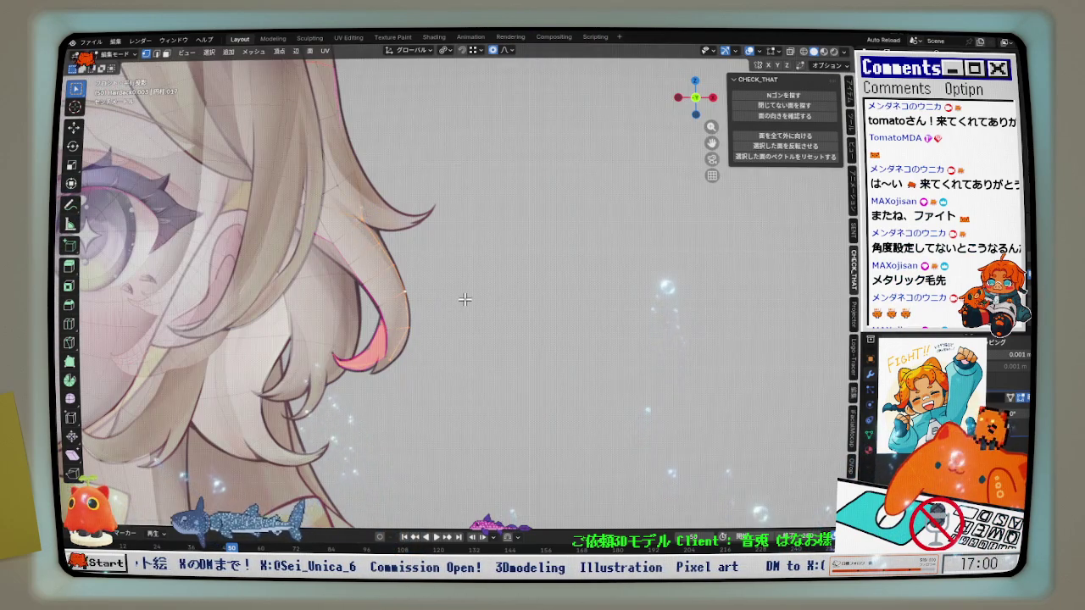
# Reveal the hidden orange hair strand with Alt+H in a perspective view.
pyautogui.scroll(2, 465, 300)
pyautogui.press('q')
pyautogui.moveTo(453, 306)
pyautogui.mouseDown(button='middle')
pyautogui.moveTo(325, 266)
pyautogui.moveTo(394, 243)
pyautogui.moveTo(286, 253)
pyautogui.mouseUp(button='middle')
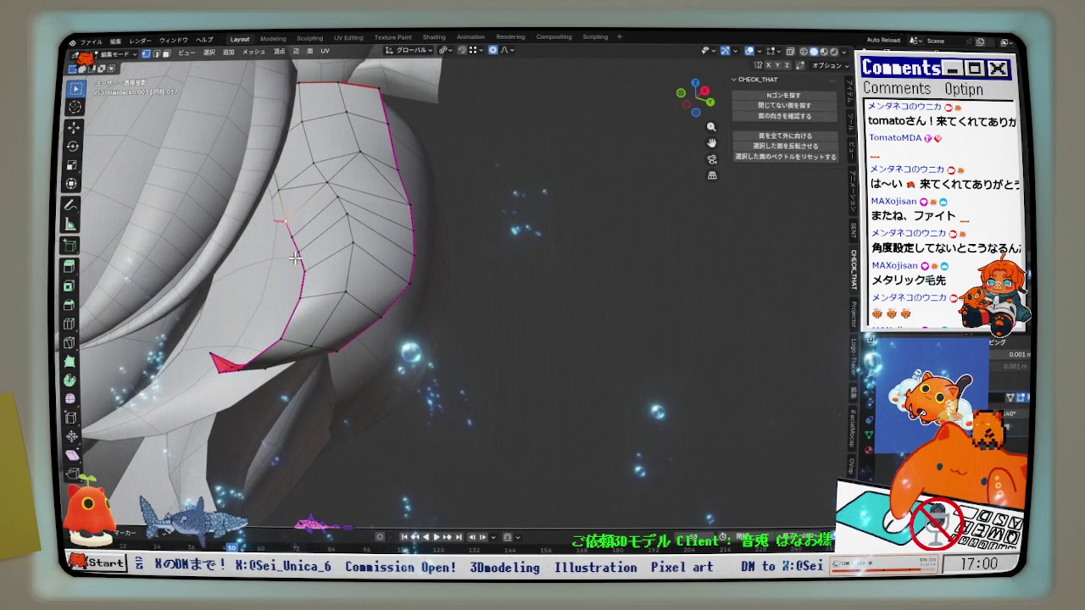
pyautogui.hotkey('alt', 'h')
pyautogui.moveTo(295, 257)
pyautogui.mouseDown(button='middle')
pyautogui.moveTo(294, 216)
pyautogui.moveTo(310, 215)
pyautogui.mouseUp(button='middle')
# Deselect it, isolate the hair in Local view, inspect from below, then return to front view.
pyautogui.hotkey('alt', 'a')
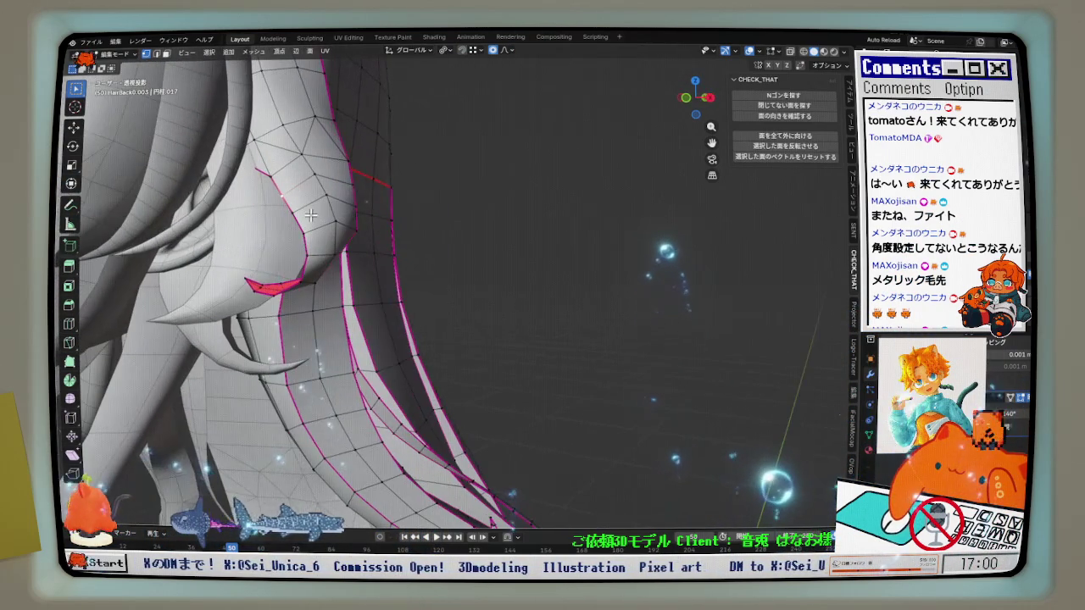
pyautogui.press('KP_Divide')
pyautogui.scroll(5, 438, 201)
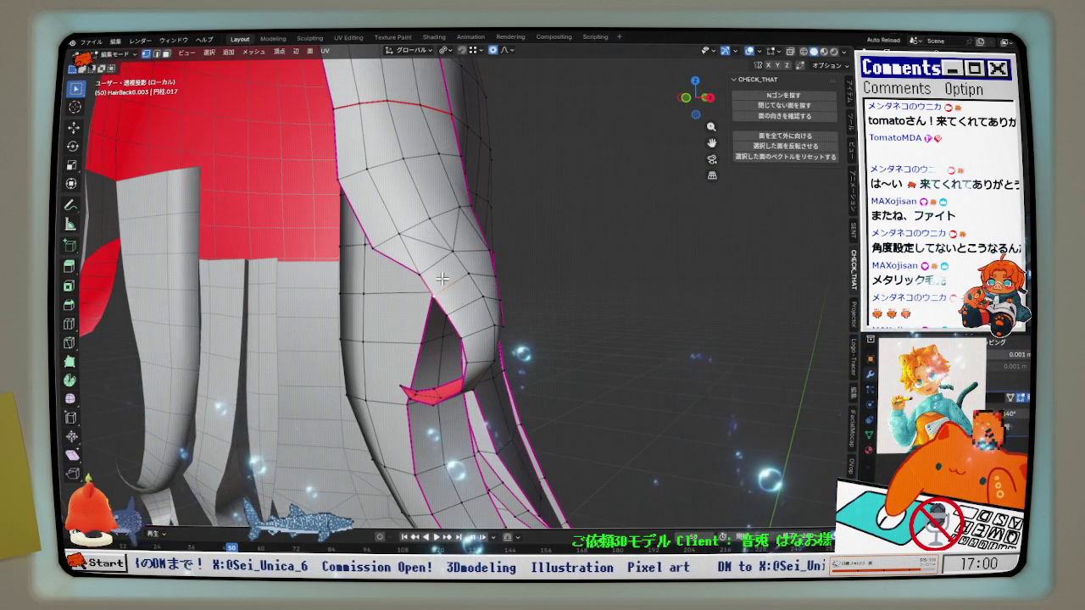
pyautogui.moveTo(417, 256)
pyautogui.mouseDown(button='middle')
pyautogui.moveTo(436, 305)
pyautogui.moveTo(482, 278)
pyautogui.moveTo(431, 273)
pyautogui.mouseUp(button='middle')
pyautogui.press('KP_1')
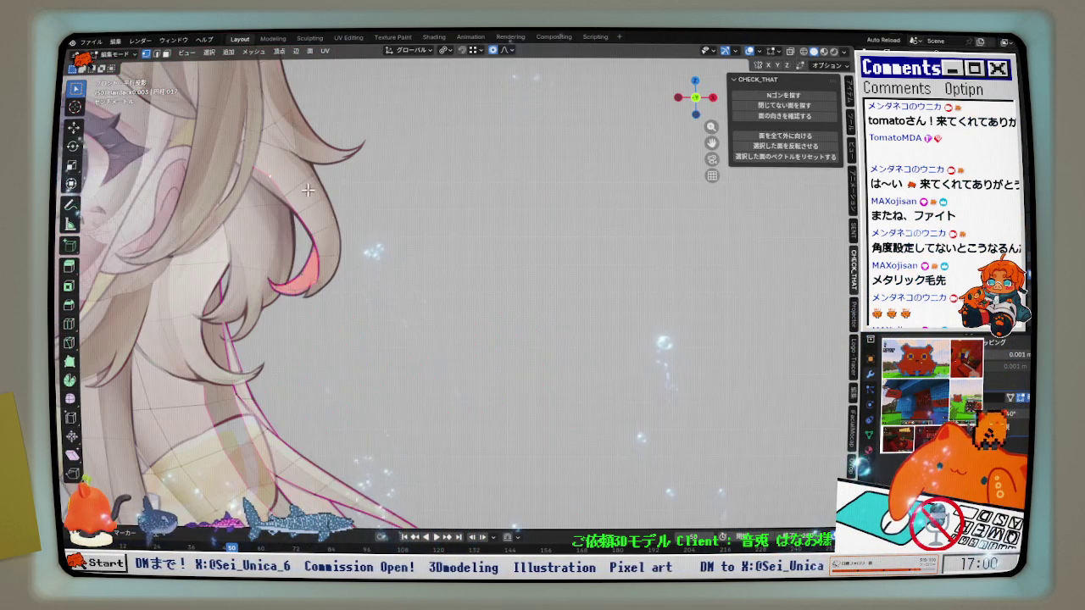
# Move the back strand's curled tip vertices toward the reference curls in front view.
pyautogui.scroll(2, 299, 195)
pyautogui.scroll(1, 298, 195)
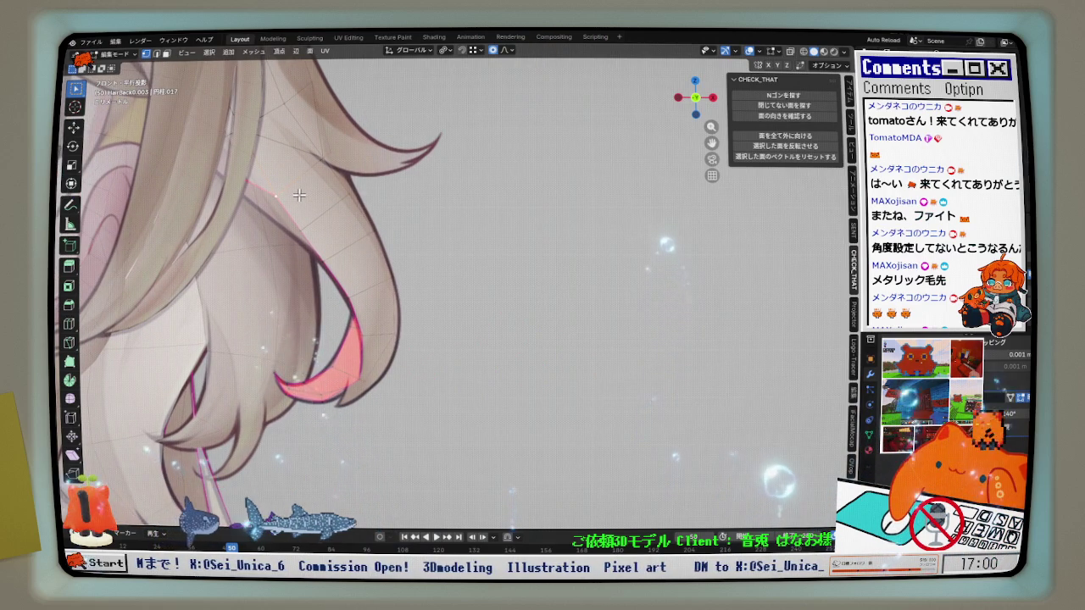
pyautogui.scroll(2, 298, 194)
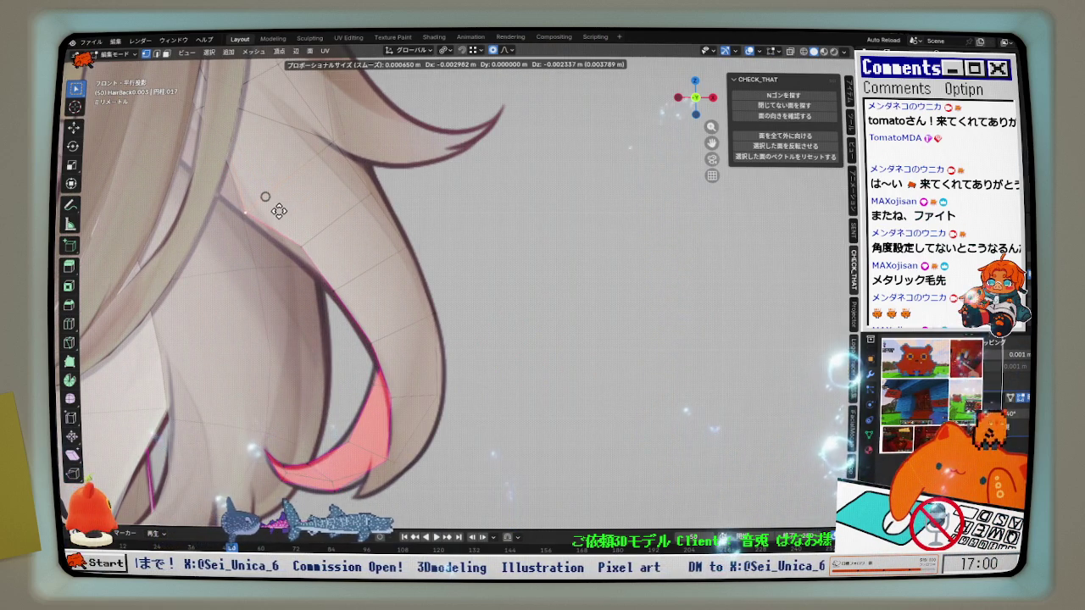
pyautogui.click(279, 211)
pyautogui.press('g')
pyautogui.click(300, 242)
# Refine individual tip vertices in perspective, ending about -0.003303 m along Y, and inspect the edge loop.
pyautogui.scroll(-1, 296, 246)
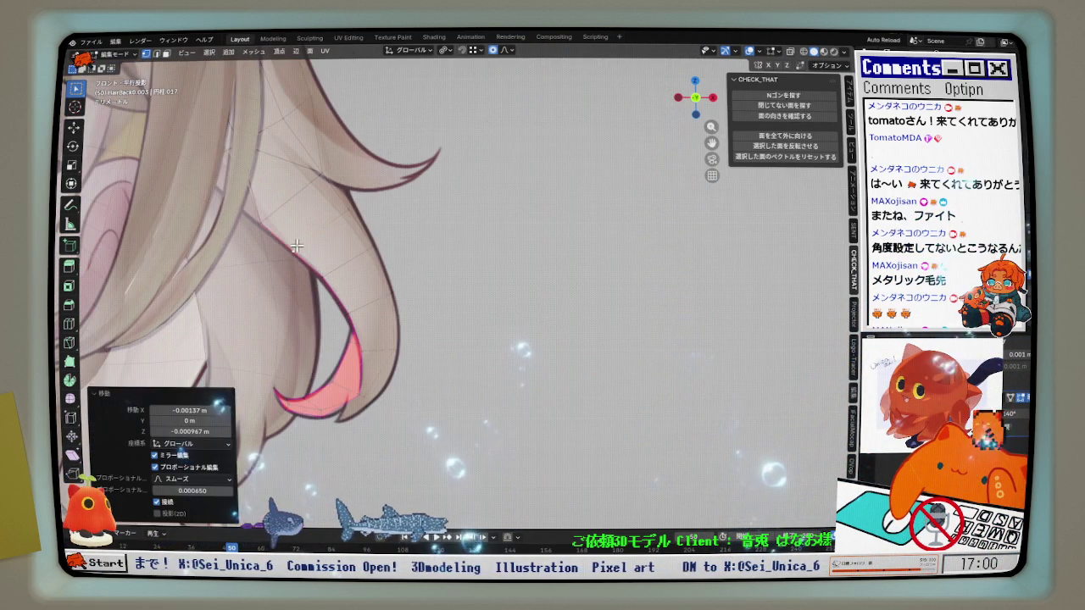
pyautogui.moveTo(297, 246)
pyautogui.mouseDown(button='middle')
pyautogui.moveTo(230, 240)
pyautogui.moveTo(223, 211)
pyautogui.mouseUp(button='middle')
pyautogui.click(259, 242)
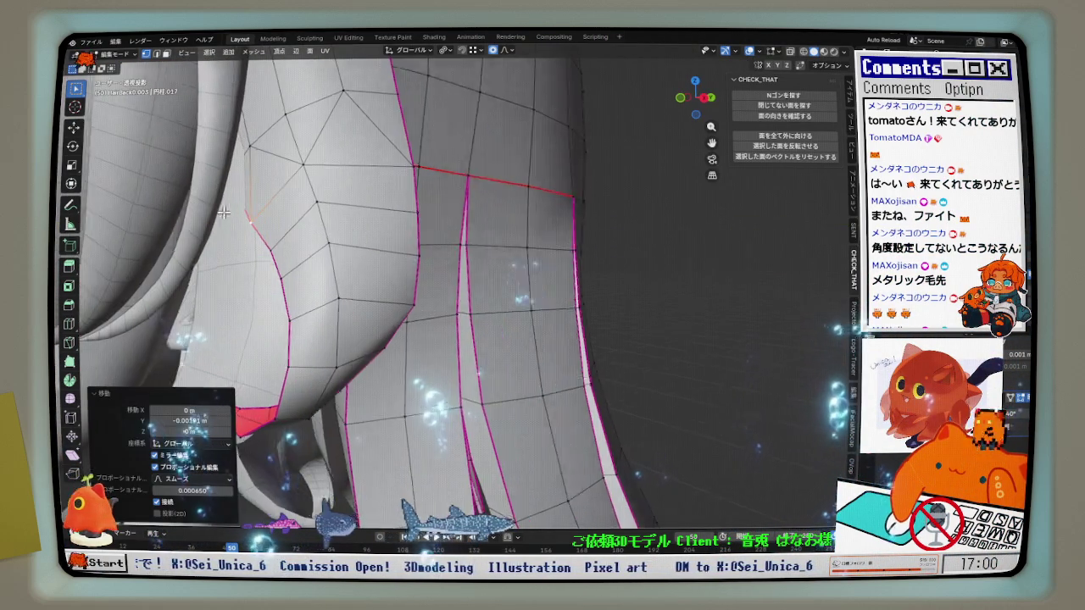
pyautogui.click(252, 179)
pyautogui.moveTo(253, 179)
pyautogui.mouseDown(button='middle')
pyautogui.moveTo(405, 242)
pyautogui.moveTo(249, 226)
pyautogui.moveTo(266, 242)
pyautogui.moveTo(381, 262)
pyautogui.moveTo(405, 251)
pyautogui.moveTo(412, 269)
pyautogui.mouseUp(button='middle')
pyautogui.moveTo(325, 294)
pyautogui.mouseDown(button='middle')
pyautogui.moveTo(370, 300)
pyautogui.moveTo(296, 305)
pyautogui.moveTo(256, 251)
pyautogui.mouseUp(button='middle')
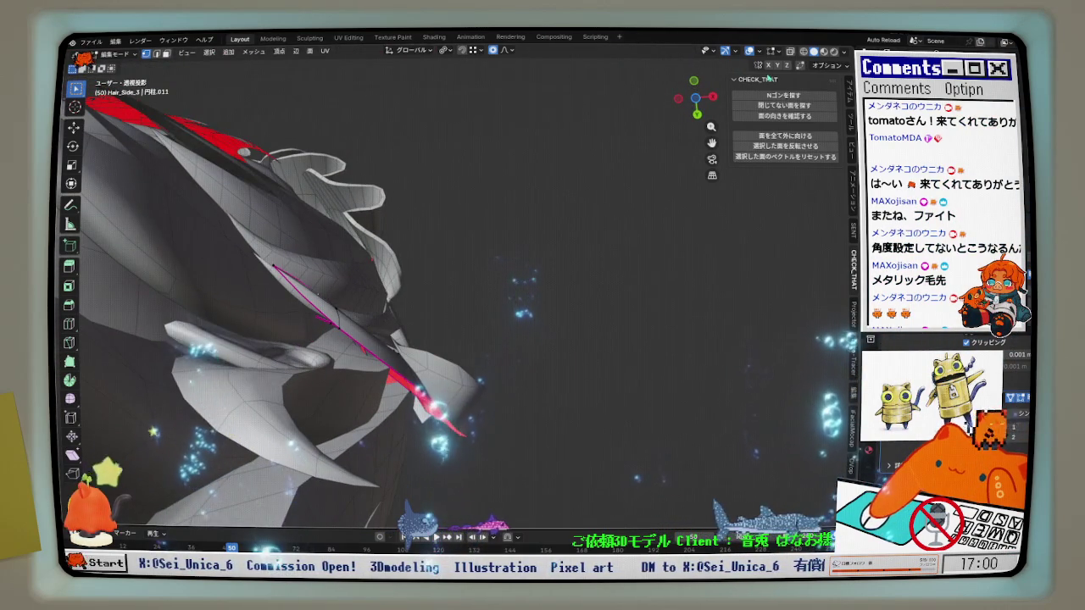
# With X-ray off, move the Hair_Side_3 strand 0.000531 m along Y with smooth falloff 0.00065.
pyautogui.moveTo(317, 294)
pyautogui.mouseDown(button='middle')
pyautogui.moveTo(356, 356)
pyautogui.moveTo(327, 426)
pyautogui.moveTo(414, 319)
pyautogui.moveTo(702, 144)
pyautogui.mouseUp(button='middle')
pyautogui.click(790, 51)
pyautogui.moveTo(492, 279)
pyautogui.mouseDown(button='middle')
pyautogui.moveTo(497, 271)
pyautogui.moveTo(314, 359)
pyautogui.moveTo(394, 294)
pyautogui.moveTo(402, 253)
pyautogui.mouseUp(button='middle')
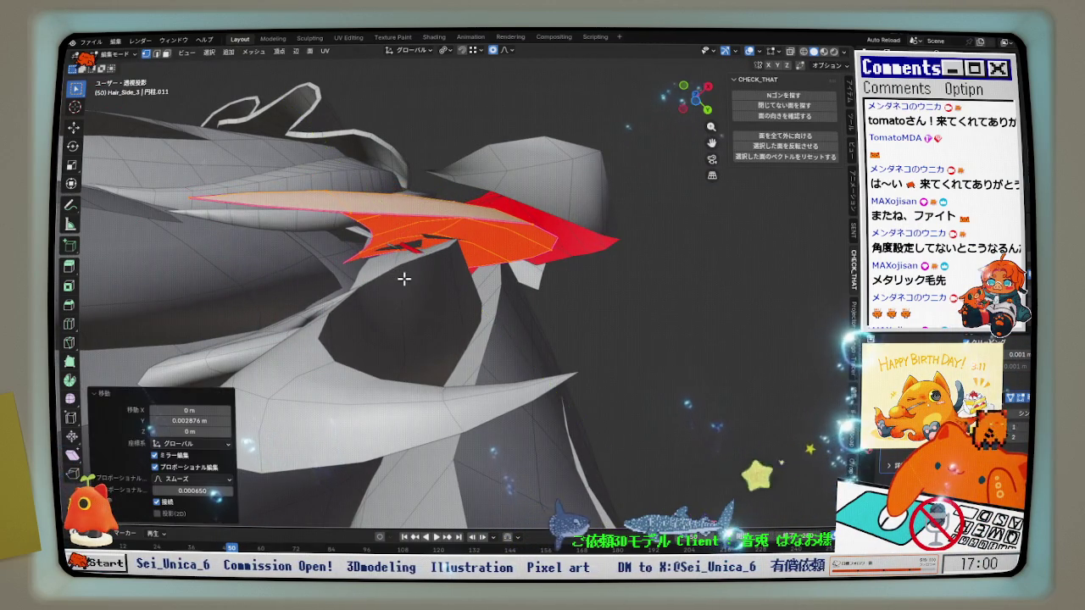
pyautogui.press('g')
pyautogui.press('y')
pyautogui.click(412, 235)
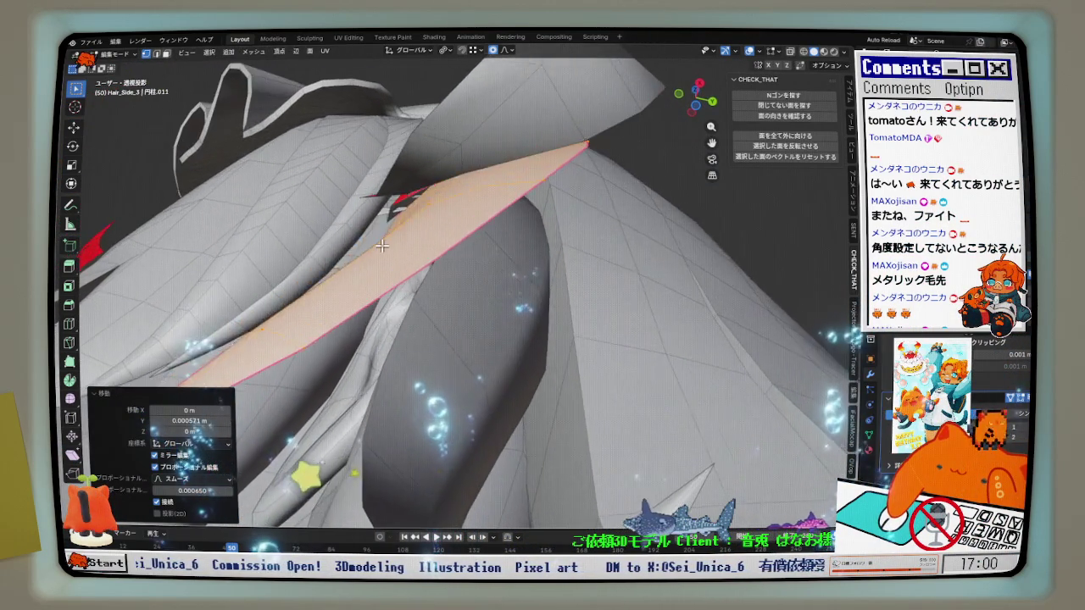